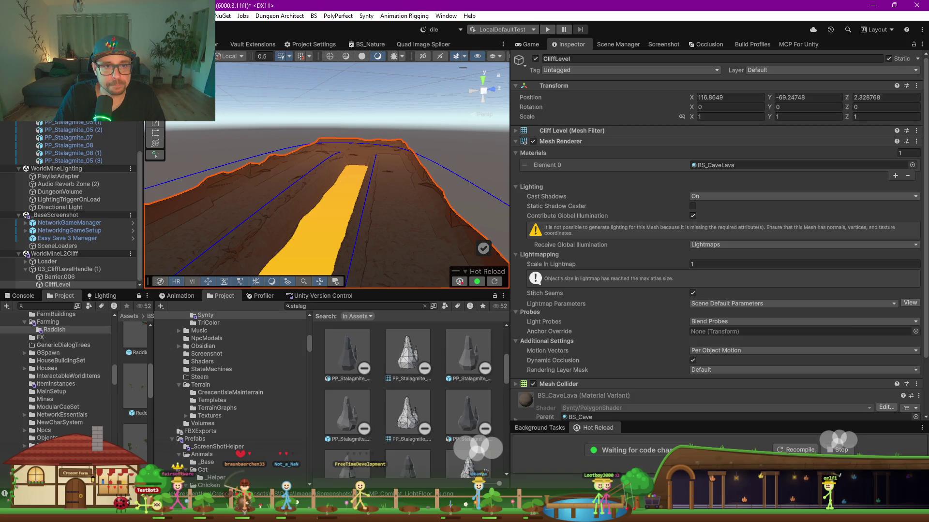
# Name the spline spawner StalagSpawner and choose Default as its ground layer.
pyautogui.click(583, 58)
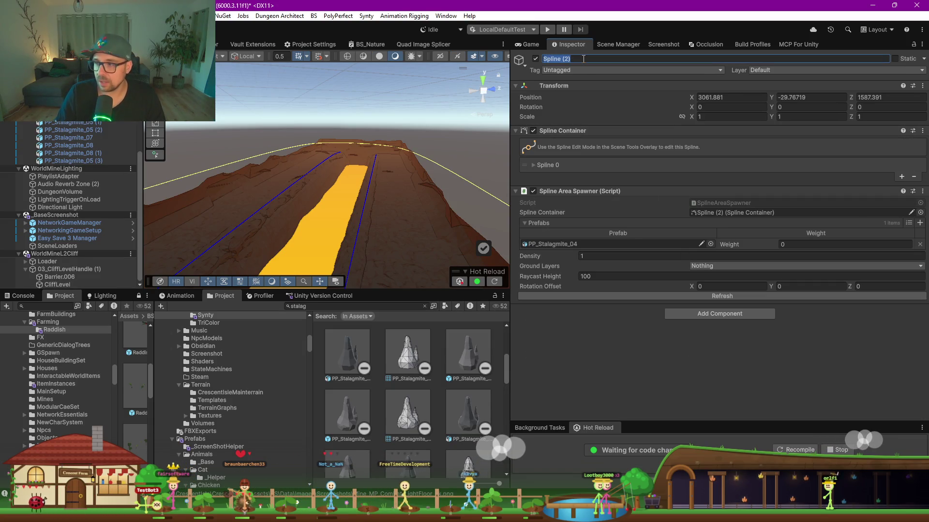
pyautogui.write('Sta')
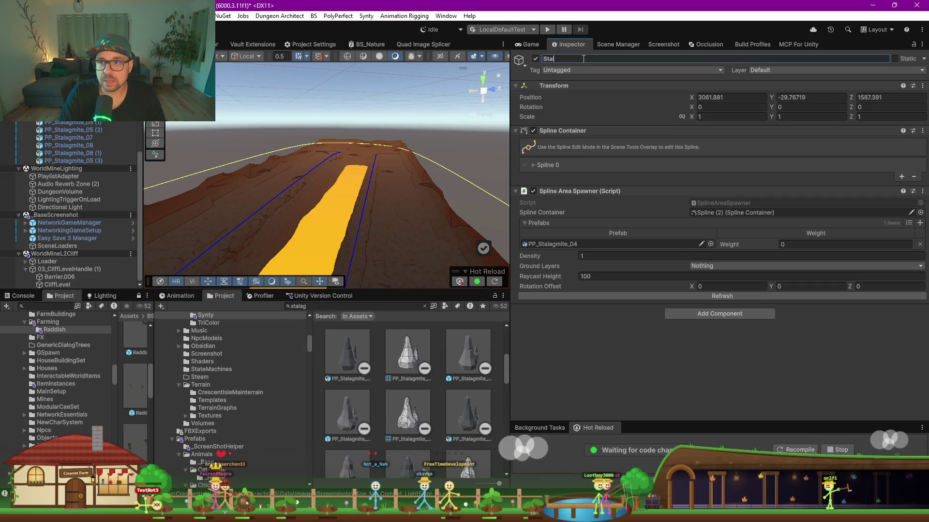
pyautogui.write('lagSpawner')
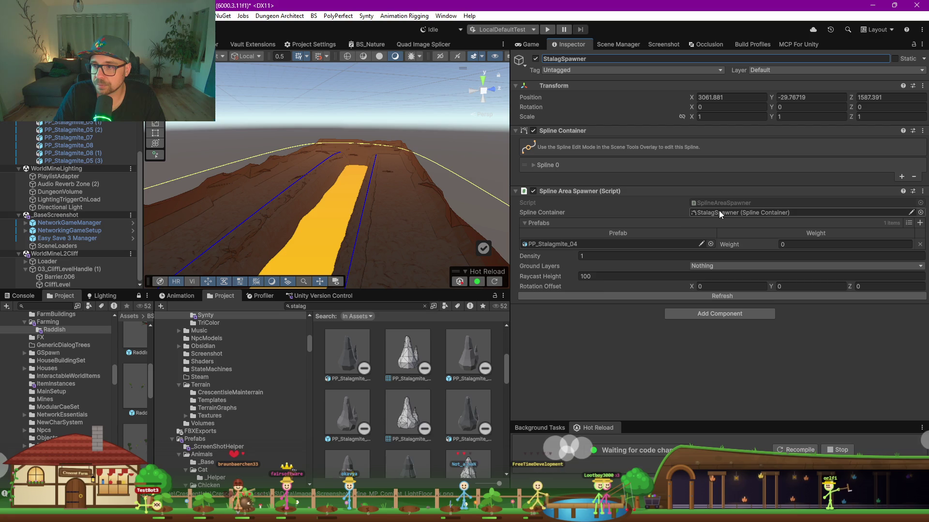
pyautogui.click(704, 267)
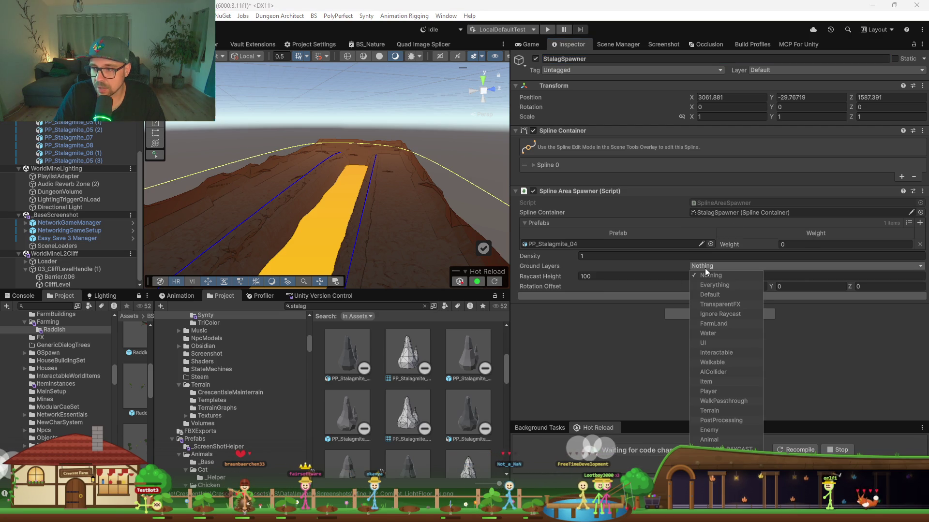
pyautogui.click(715, 294)
pyautogui.click(631, 297)
pyautogui.moveTo(348, 256)
pyautogui.mouseDown()
pyautogui.moveTo(311, 252)
pyautogui.moveTo(348, 216)
pyautogui.moveTo(368, 238)
pyautogui.moveTo(387, 164)
pyautogui.mouseUp()
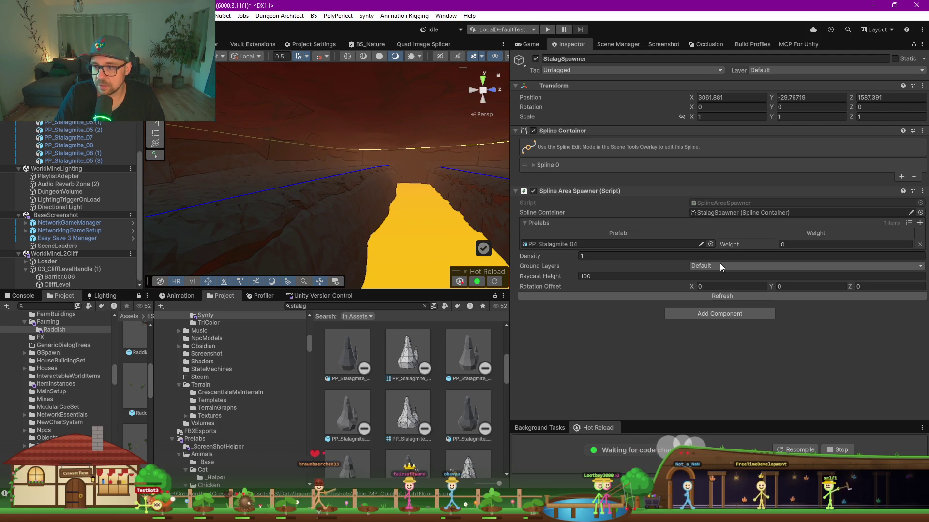
# Set spawn Density to 100 and PP_Stalagmite_04 Weight to 1, then refresh the spawn.
pyautogui.click(623, 255)
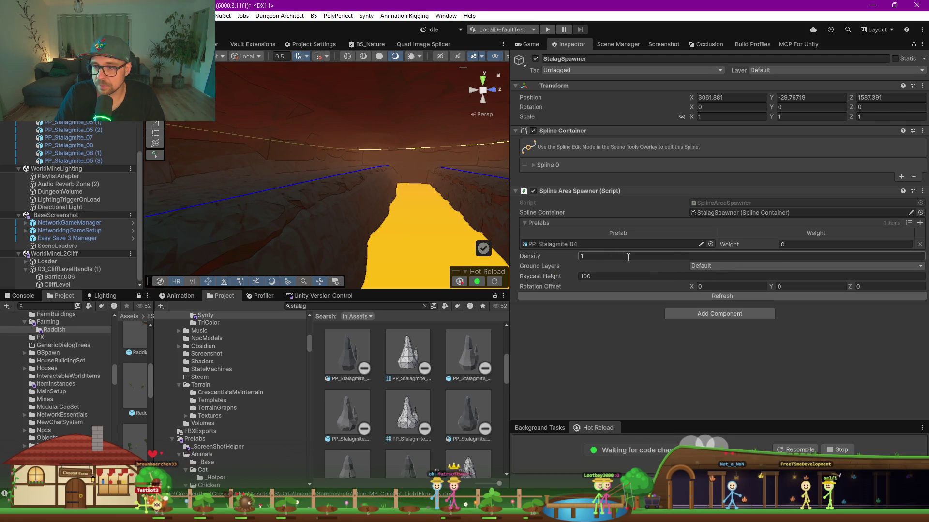
pyautogui.write('100')
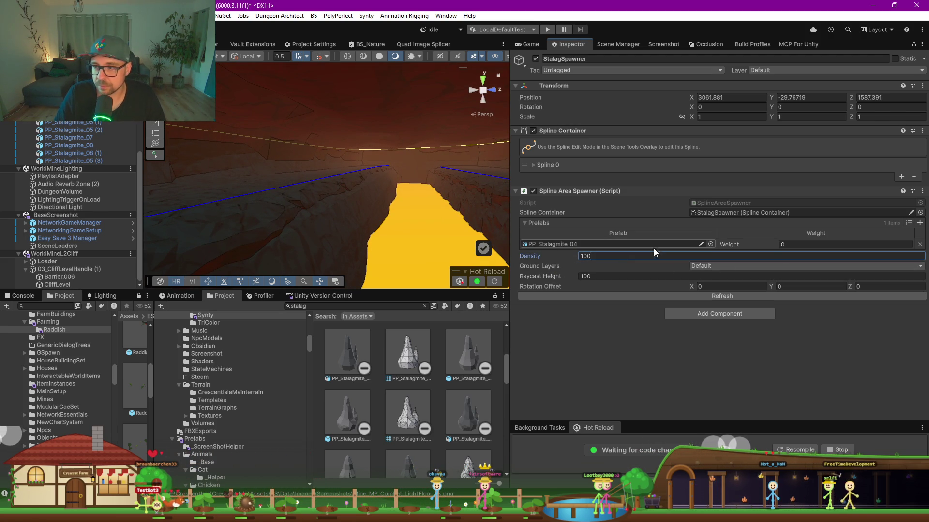
pyautogui.click(832, 244)
pyautogui.write('1')
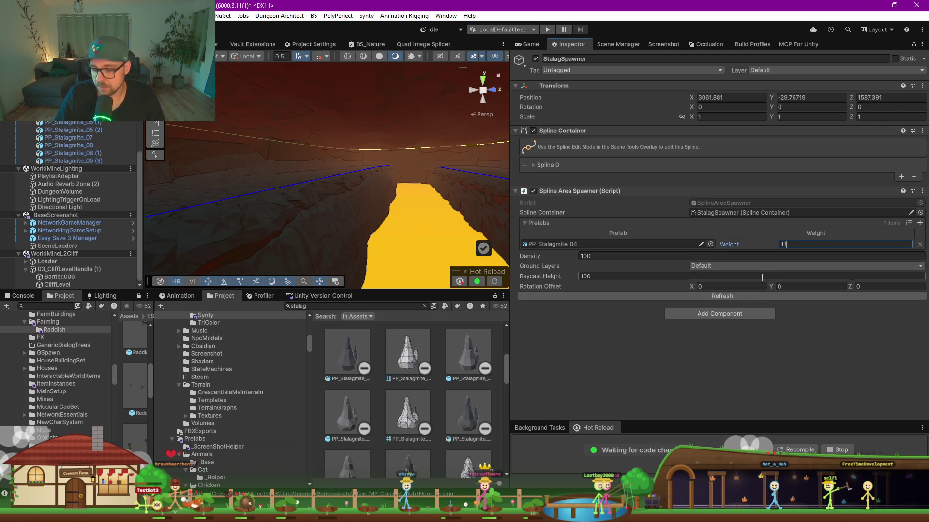
pyautogui.click(720, 296)
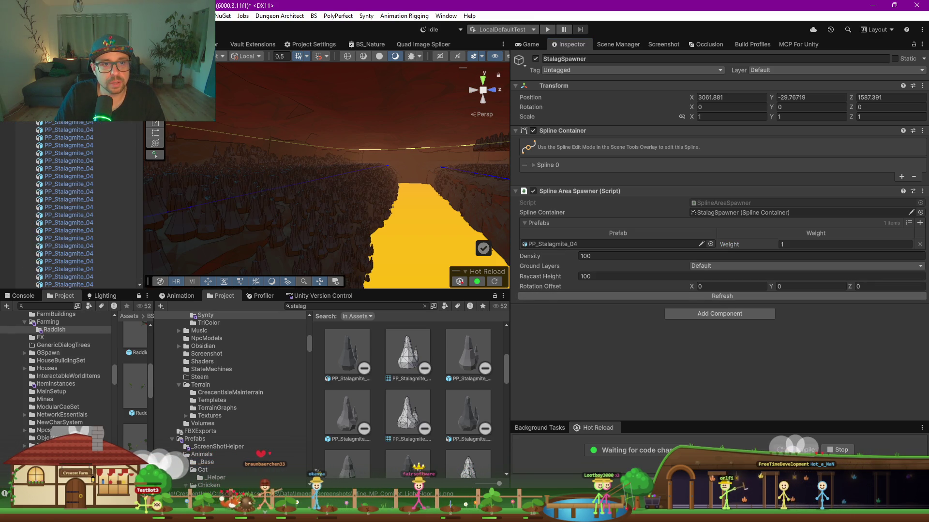
# Frame a spawned stalagmite and fly the view down into the lava canyon.
pyautogui.click(396, 186)
pyautogui.press('f')
pyautogui.scroll(-5, 395, 186)
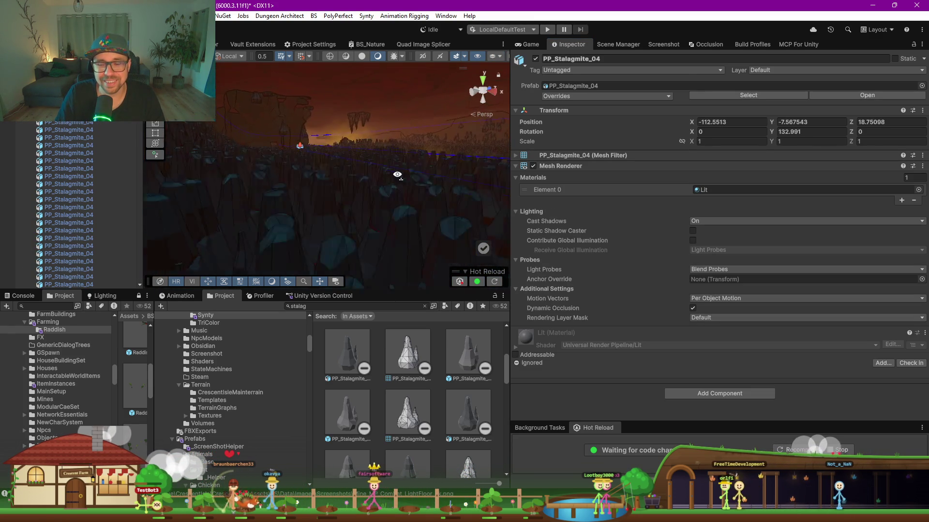
pyautogui.moveTo(395, 186)
pyautogui.mouseDown()
pyautogui.moveTo(344, 187)
pyautogui.moveTo(312, 162)
pyautogui.moveTo(196, 181)
pyautogui.moveTo(50, 175)
pyautogui.moveTo(834, 180)
pyautogui.moveTo(701, 191)
pyautogui.moveTo(706, 178)
pyautogui.mouseUp()
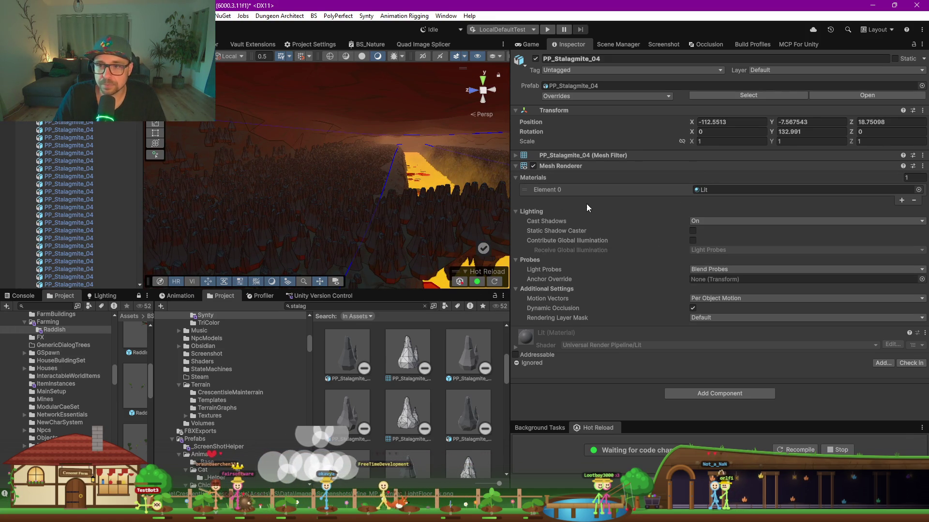
pyautogui.hotkey('ctrl', 'z')
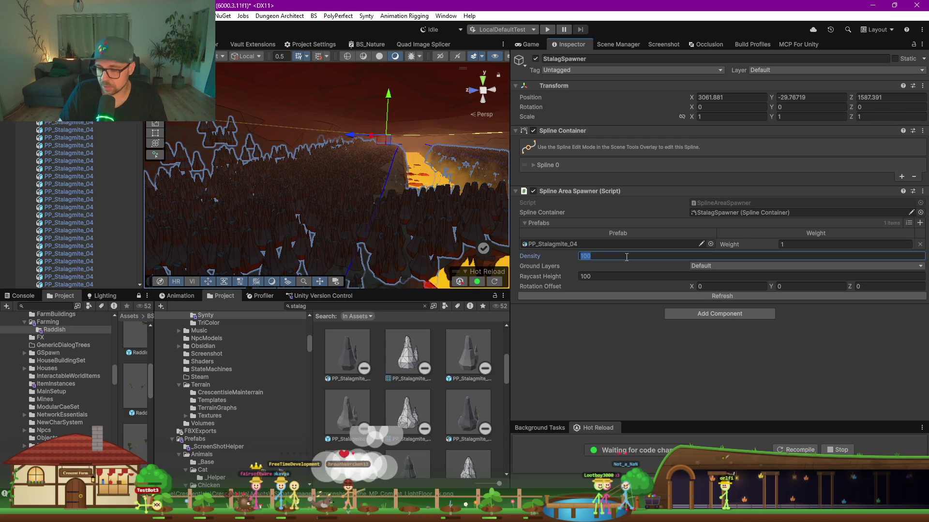
pyautogui.write('5')
# Respawn at Density 5 and 1, then settle on 0.5 and check the spacing.
pyautogui.click(701, 295)
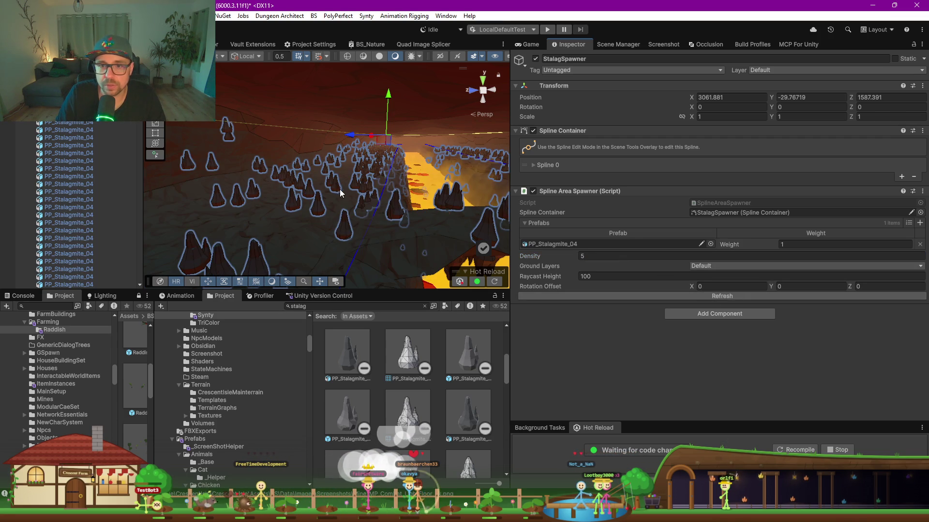
pyautogui.click(650, 252)
pyautogui.write('1')
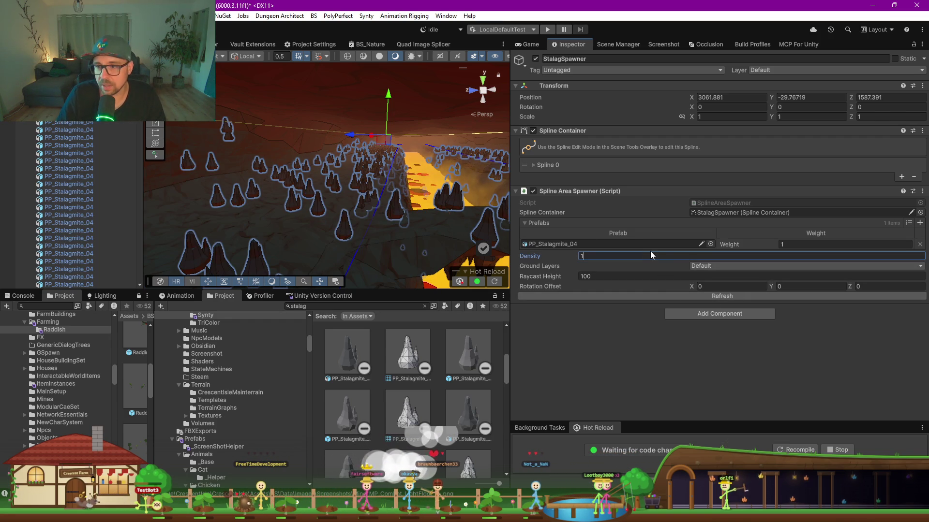
pyautogui.click(680, 294)
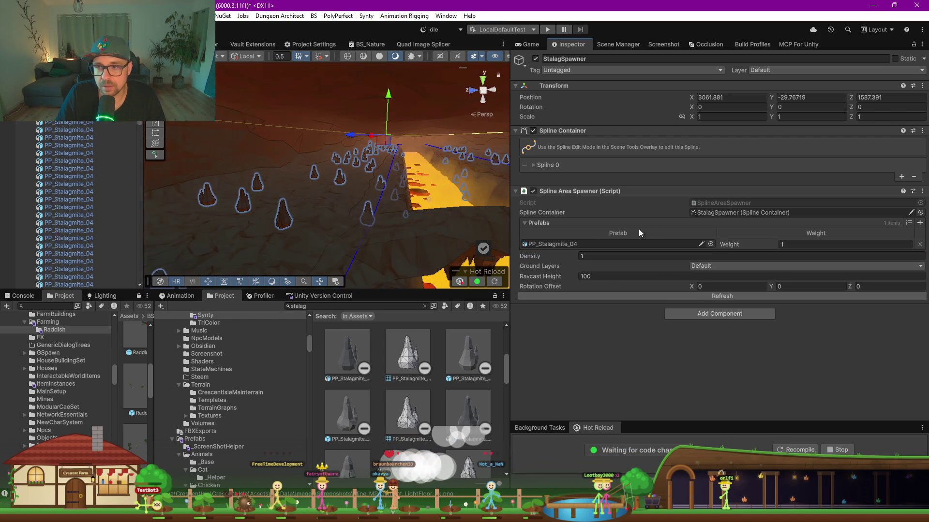
pyautogui.write('0.5')
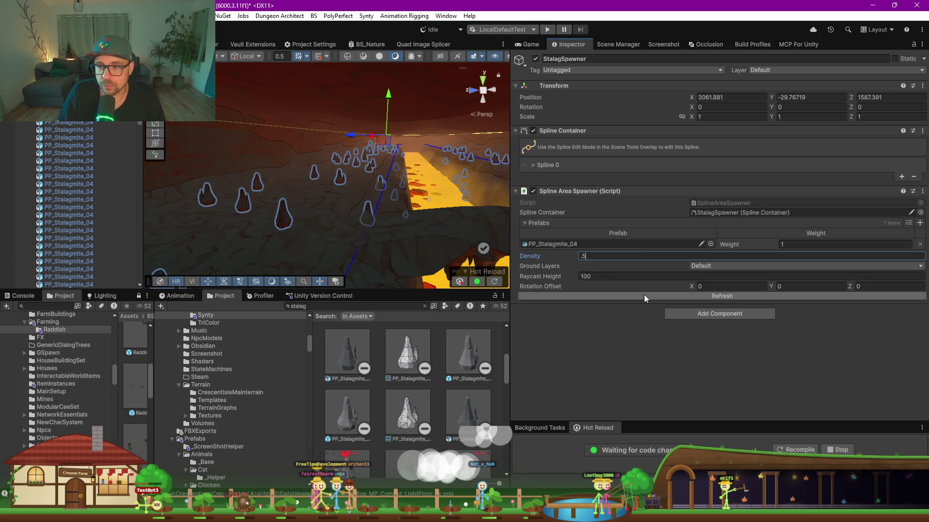
pyautogui.click(643, 295)
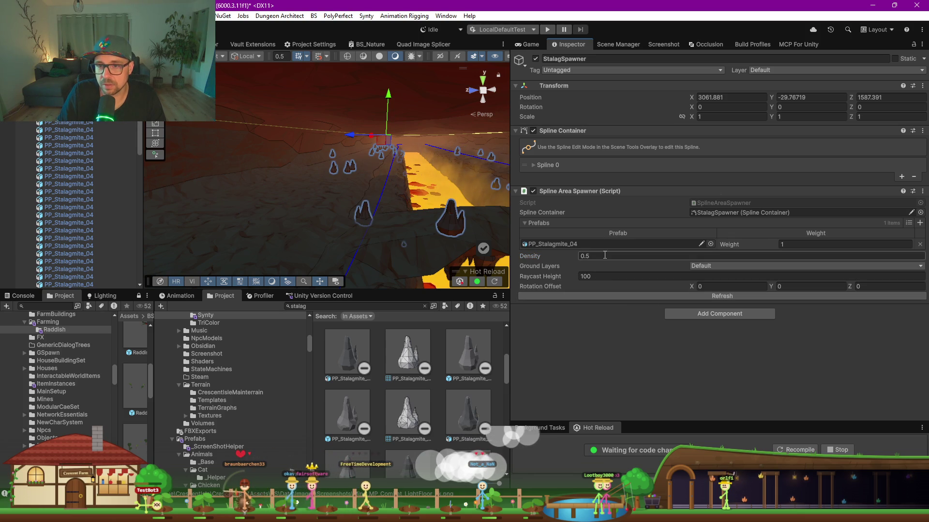
pyautogui.moveTo(290, 208)
pyautogui.mouseDown()
pyautogui.moveTo(392, 214)
pyautogui.moveTo(322, 191)
pyautogui.mouseUp()
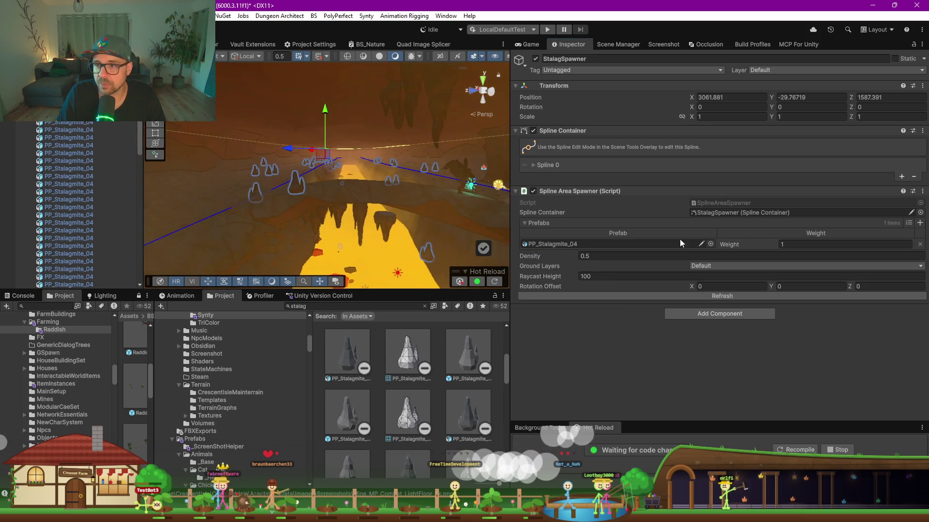
# Open SplineAreaSpawner.cs in Rider from the Script field.
pyautogui.doubleClick(738, 202)
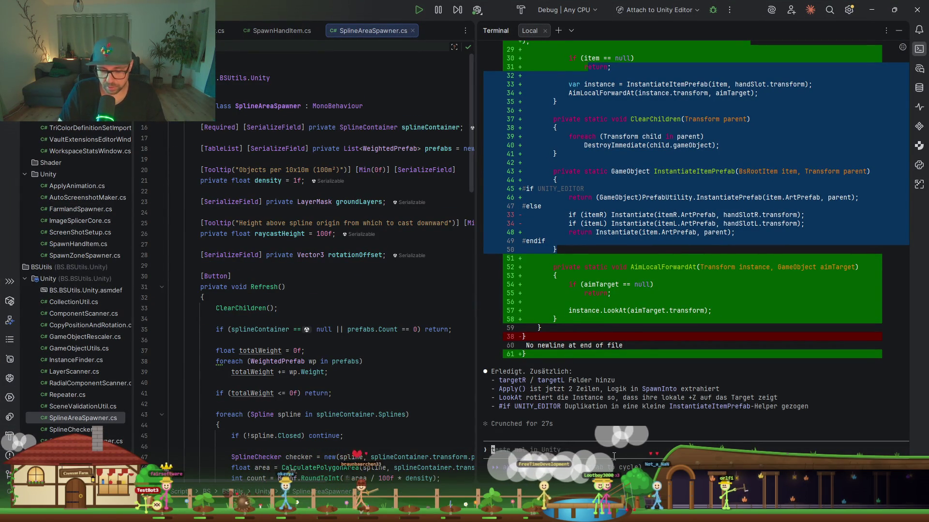
pyautogui.write('ear')
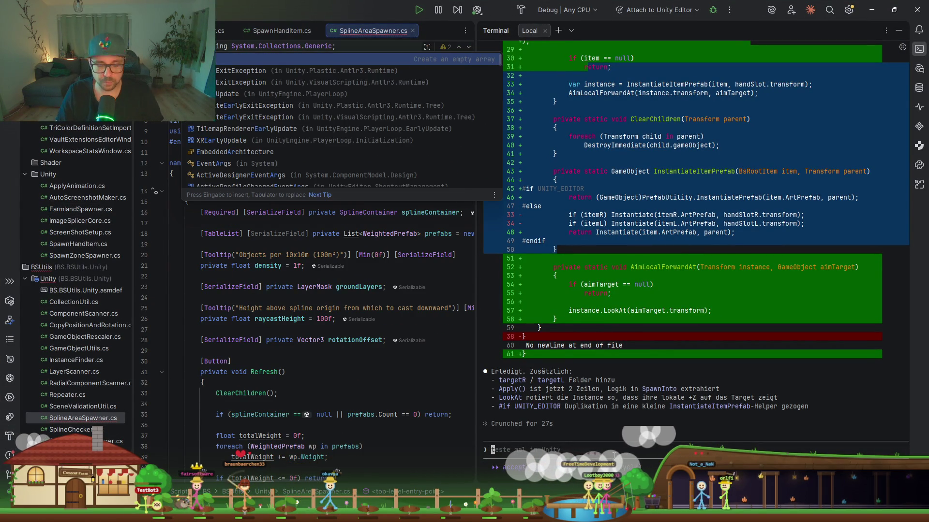
pyautogui.press('Escape')
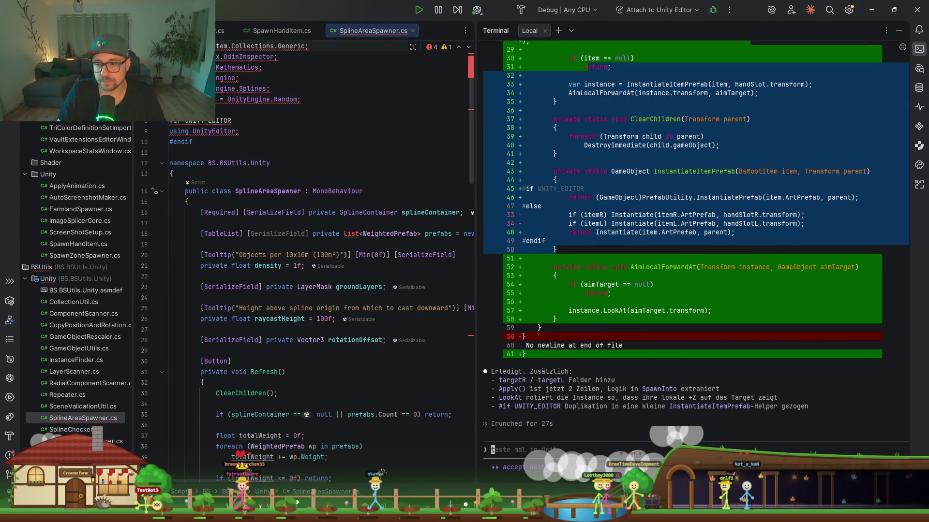
# Run /clear in the Claude terminal, then close Rider.
pyautogui.click(638, 450)
pyautogui.write('/clear')
pyautogui.press('Return')
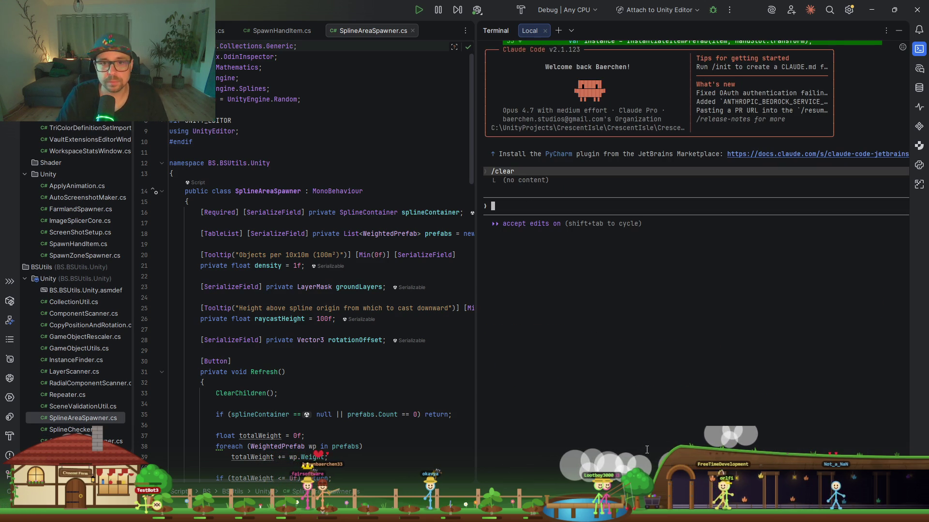
pyautogui.doubleClick(257, 191)
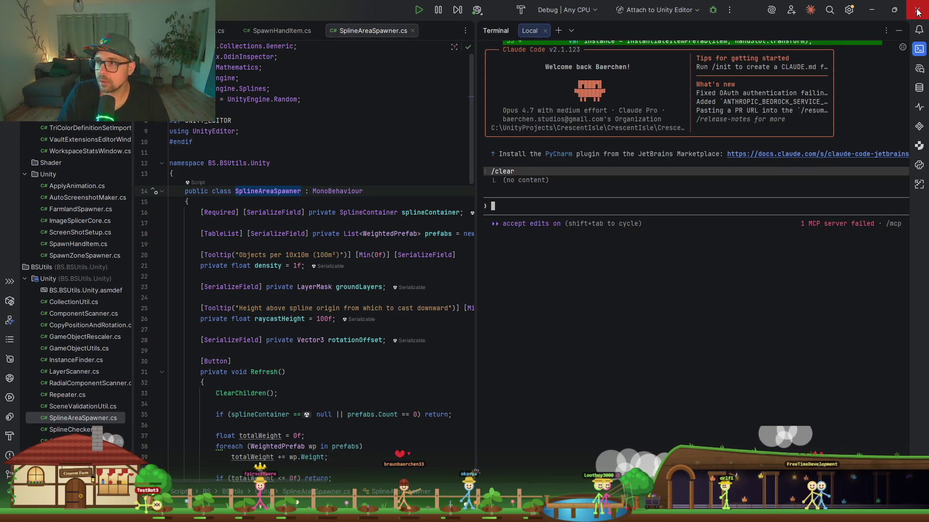
pyautogui.click(872, 10)
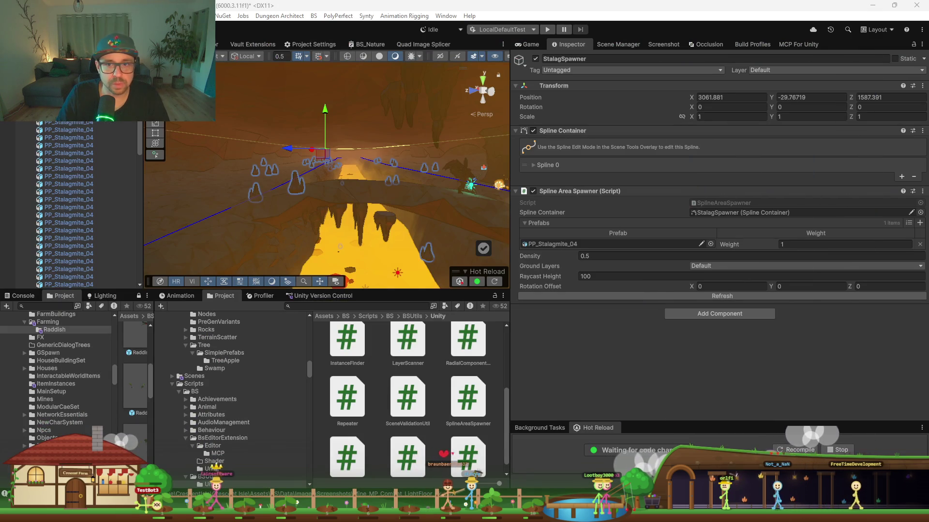
# Raise StalagSpawner with the Y gizmo and refresh the stalagmites.
pyautogui.moveTo(327, 104)
pyautogui.mouseDown()
pyautogui.moveTo(326, 89)
pyautogui.moveTo(336, 174)
pyautogui.mouseUp()
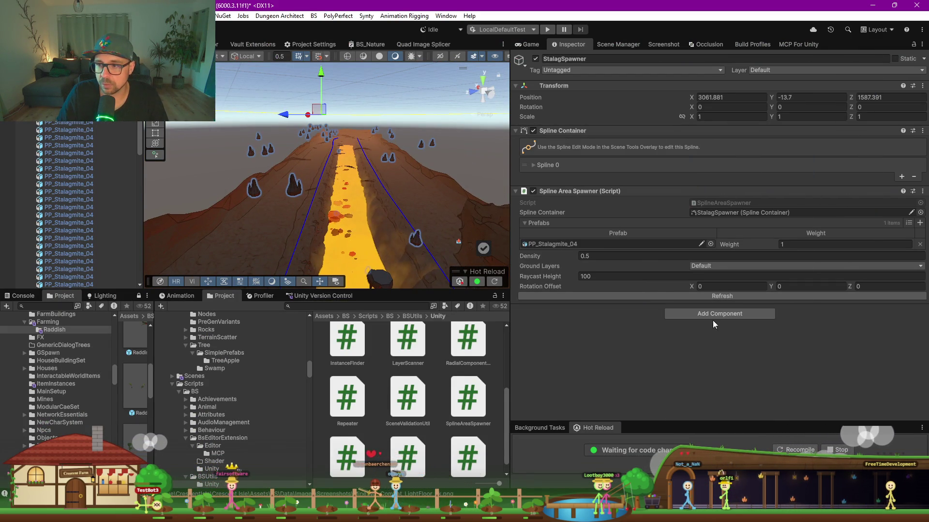
pyautogui.click(711, 297)
pyautogui.moveTo(358, 203)
pyautogui.mouseDown()
pyautogui.moveTo(374, 211)
pyautogui.moveTo(382, 185)
pyautogui.mouseUp()
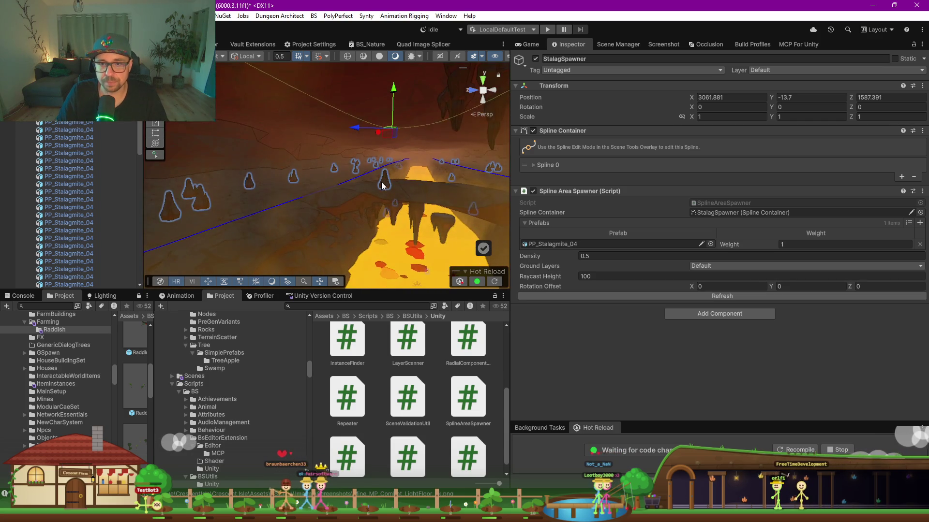
# Lower StalagSpawner back to Y -29.76719 and respawn the stalagmites along the spline.
pyautogui.moveTo(393, 109); pyautogui.dragTo(393, 131)
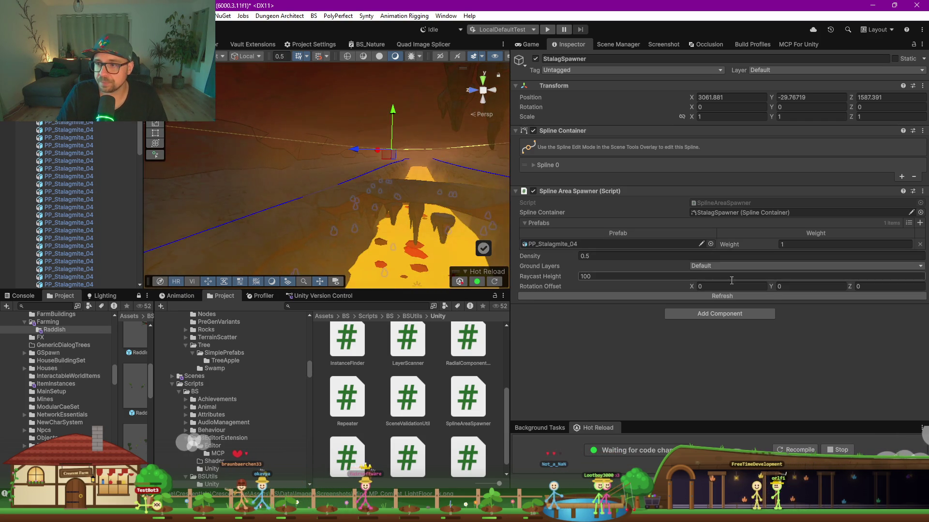
pyautogui.click(726, 296)
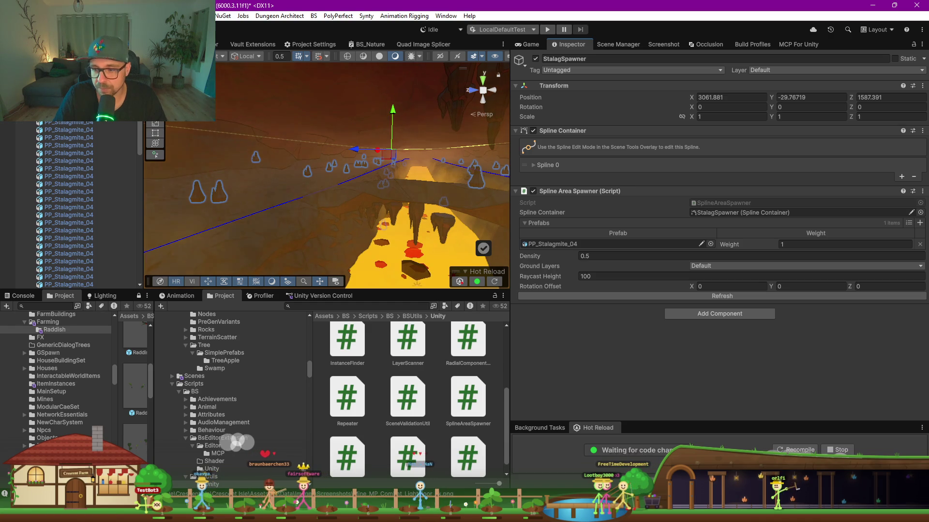
pyautogui.moveTo(561, 513)
pyautogui.click(544, 446)
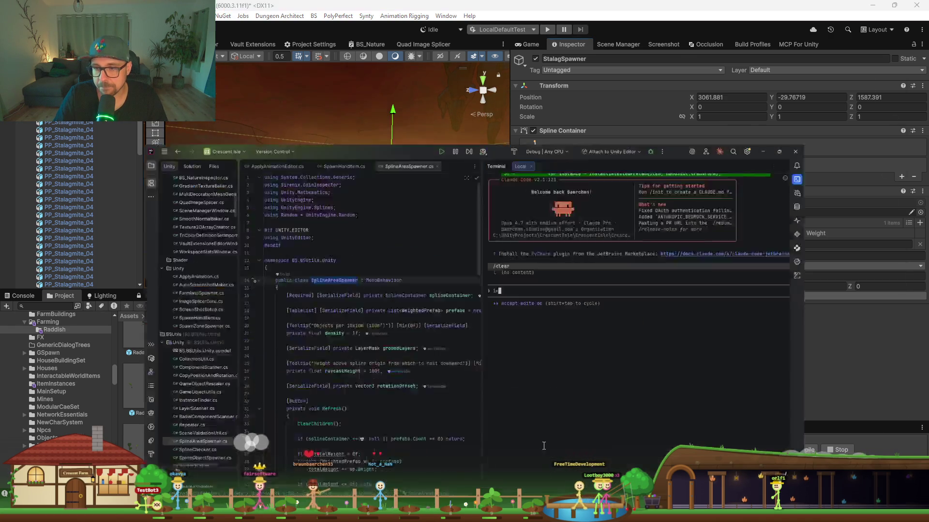
# Paste the SplineAreaSpawner class name into the Claude Code prompt.
pyautogui.click(269, 197)
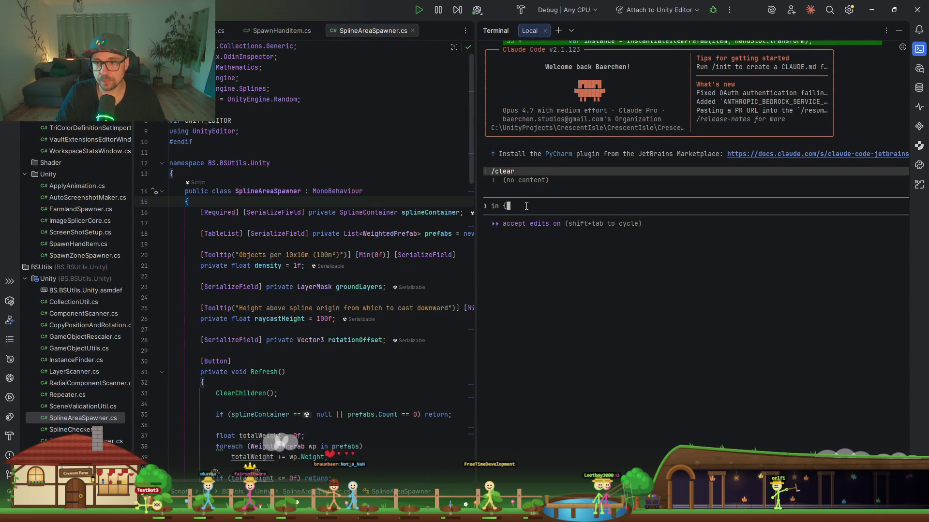
pyautogui.doubleClick(297, 191)
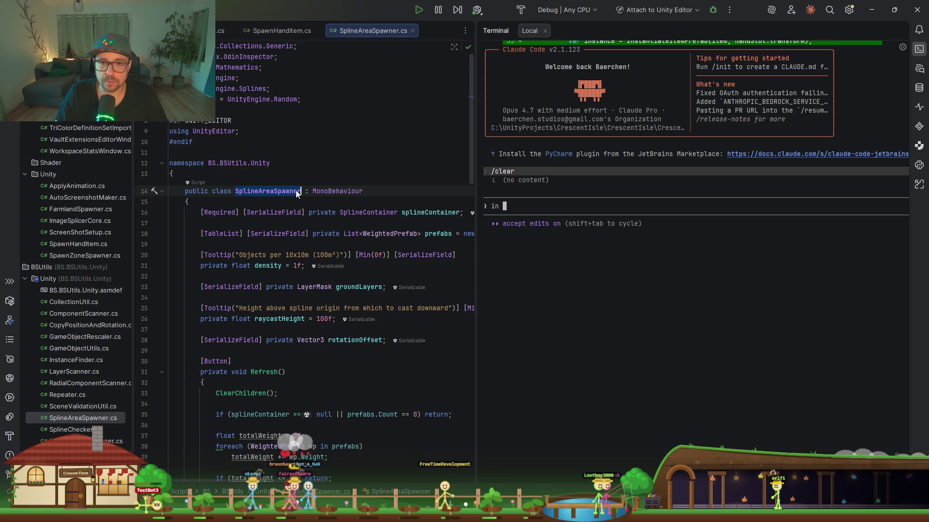
pyautogui.click(543, 204)
pyautogui.write('SplineAreaSpawner')
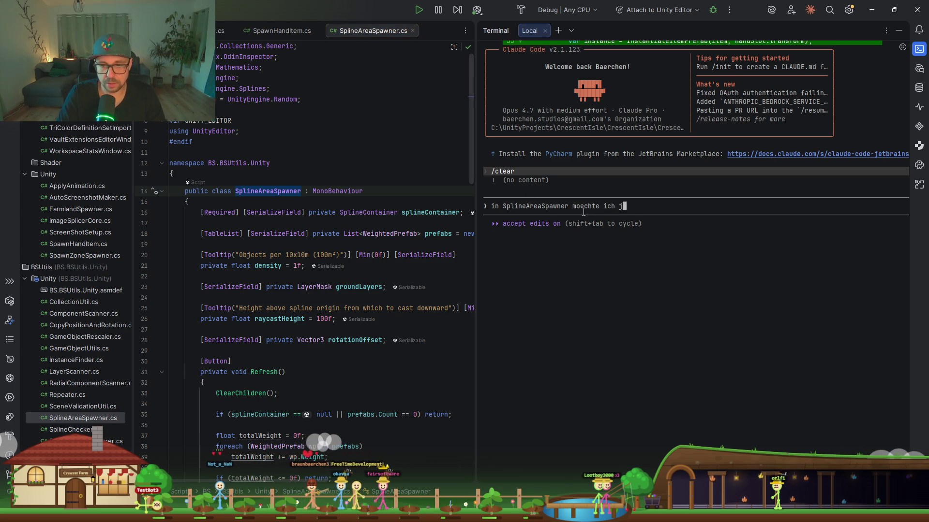
# Type the request for a checkbox that spawns items on the ceiling.
pyautogui.write('och eien checkbox haben')
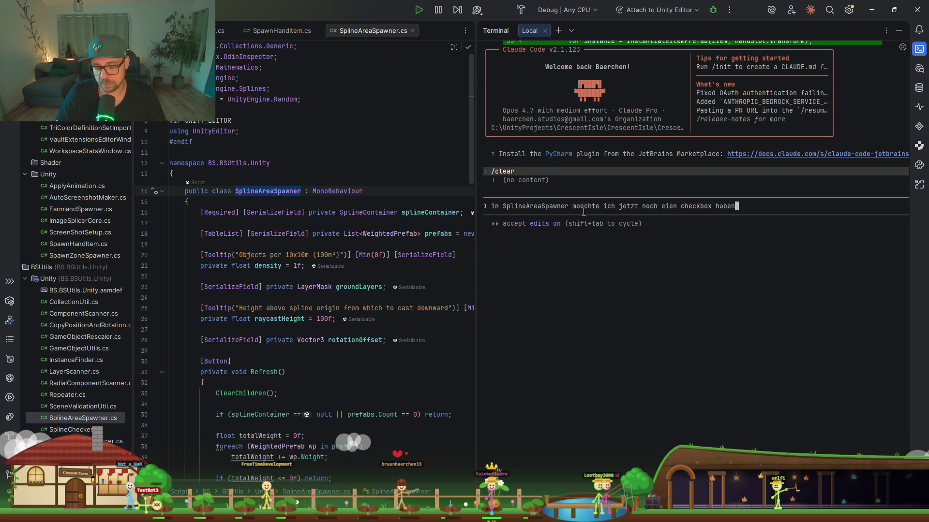
pyautogui.write('. Die soll mir reerse casting enablen')
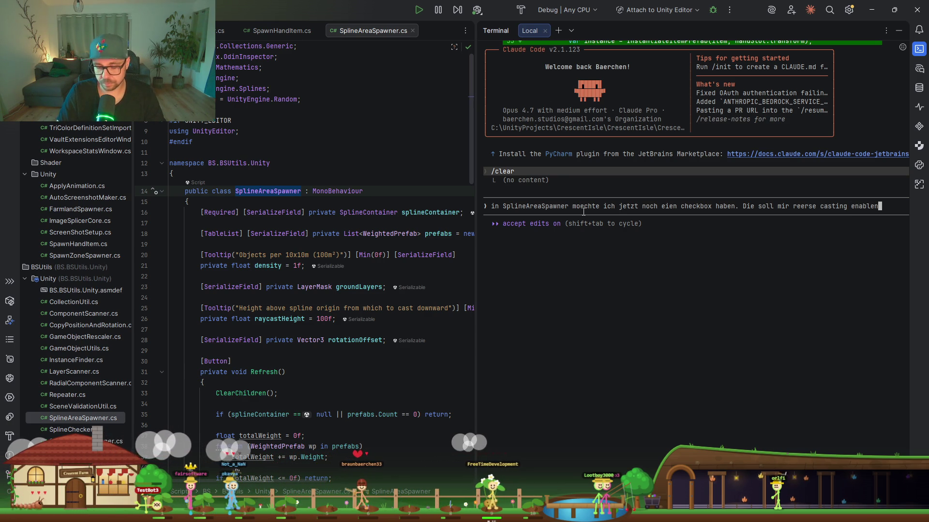
pyautogui.write('. Ichmoechtye')
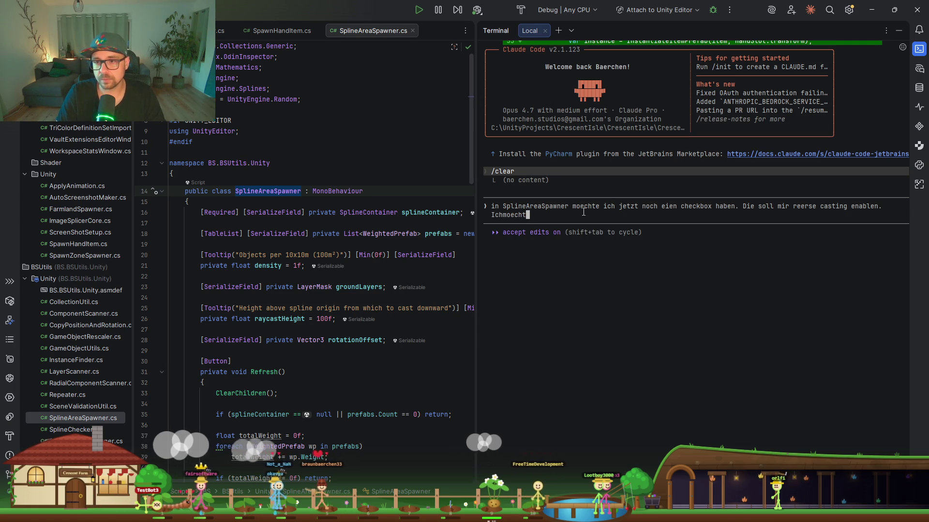
pyautogui.press('BackSpace')
pyautogui.press('BackSpace')
pyautogui.write('moech')
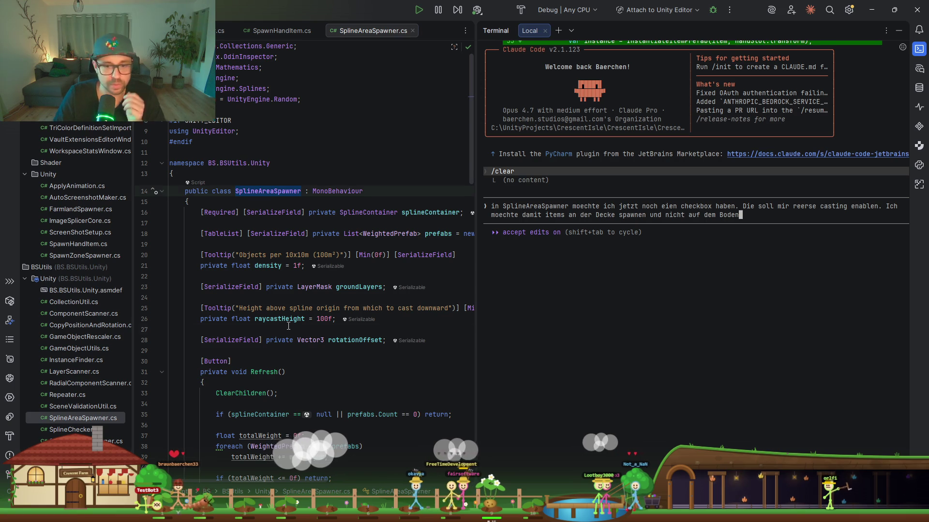
# Scroll through SplineAreaSpawner.cs, then submit the reverse-casting checkbox request to Claude.
pyautogui.scroll(-9, 288, 326)
pyautogui.scroll(-3, 293, 230)
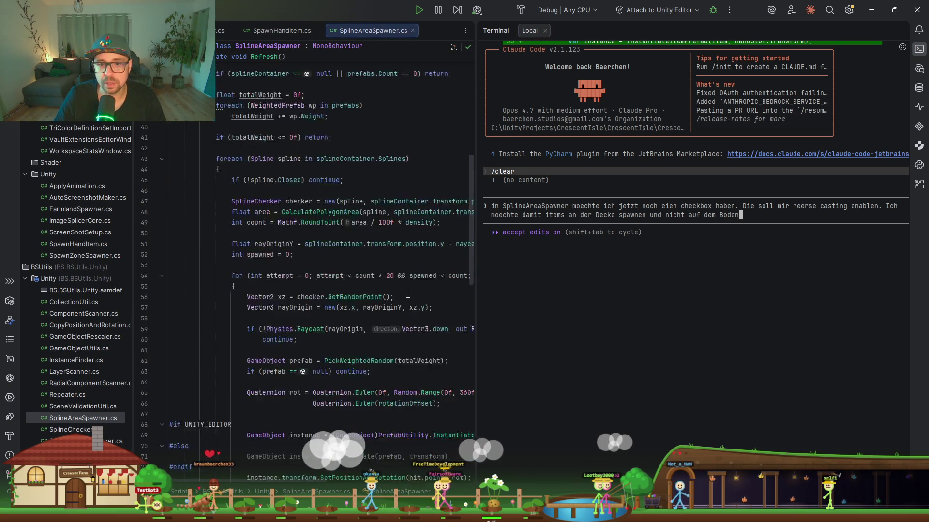
pyautogui.scroll(3, 295, 223)
pyautogui.scroll(-7, 297, 218)
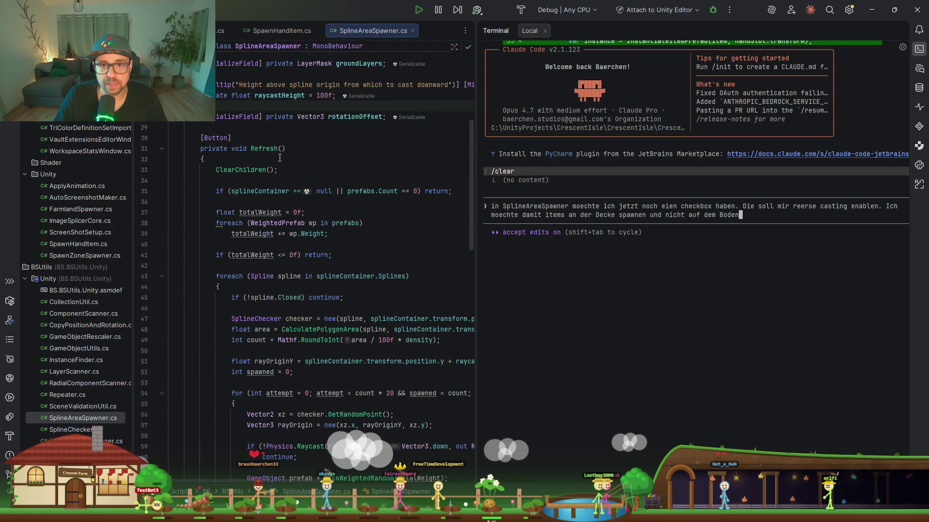
pyautogui.scroll(8, 264, 208)
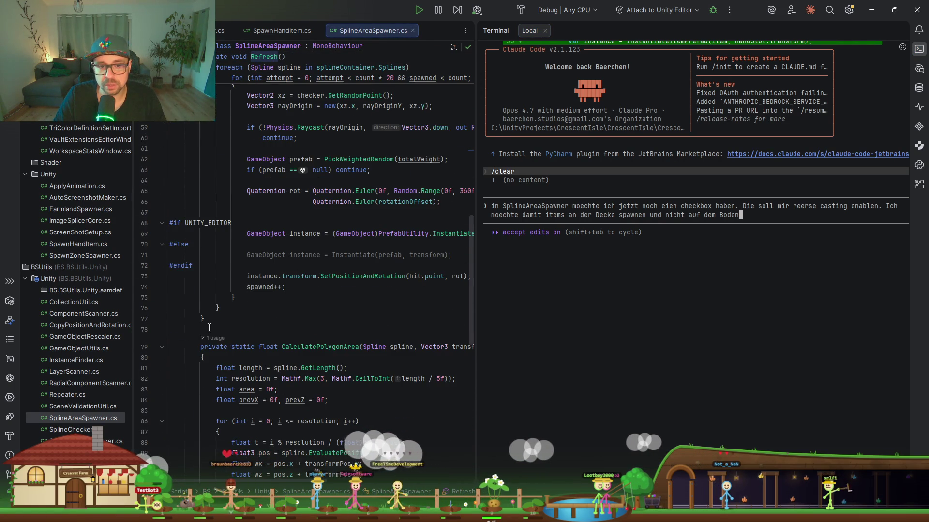
pyautogui.scroll(-15, 285, 182)
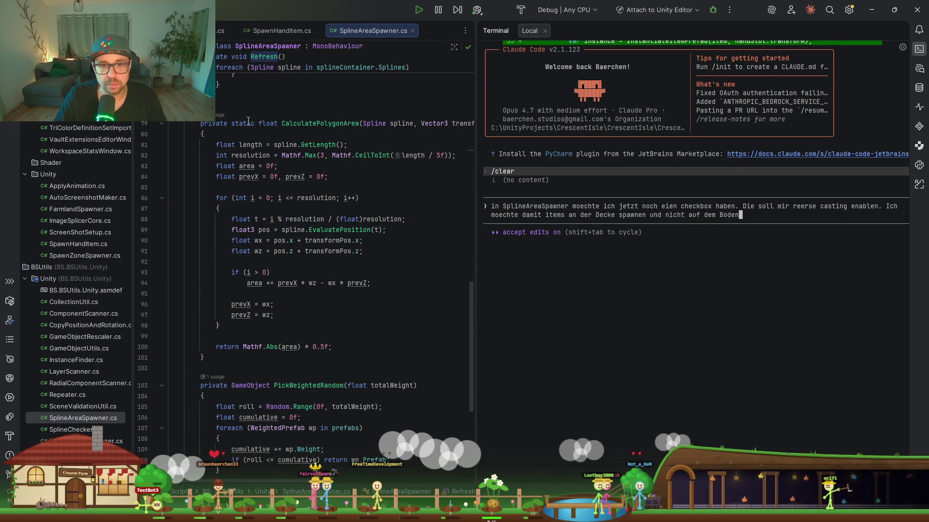
pyautogui.scroll(-8, 264, 263)
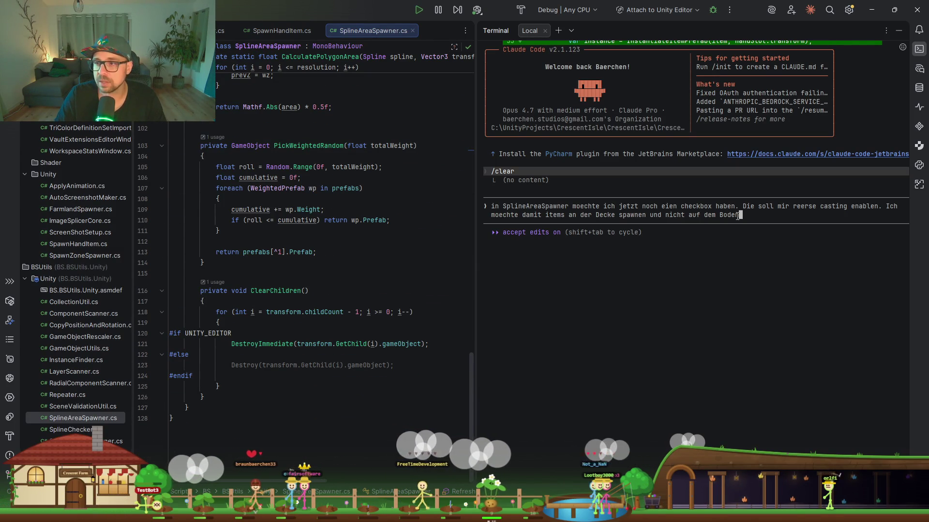
pyautogui.press('Return')
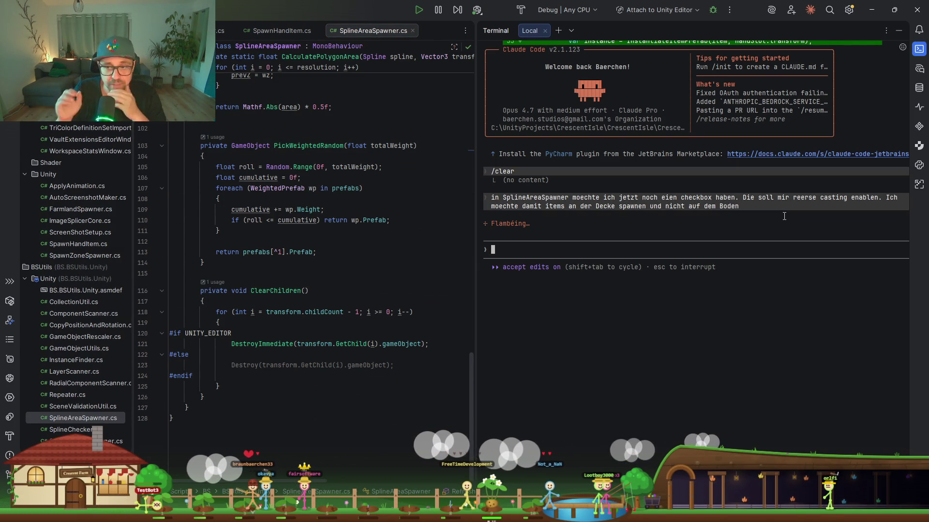
# Interrupt Claude and clear the previous request from the prompt.
pyautogui.press('Escape')
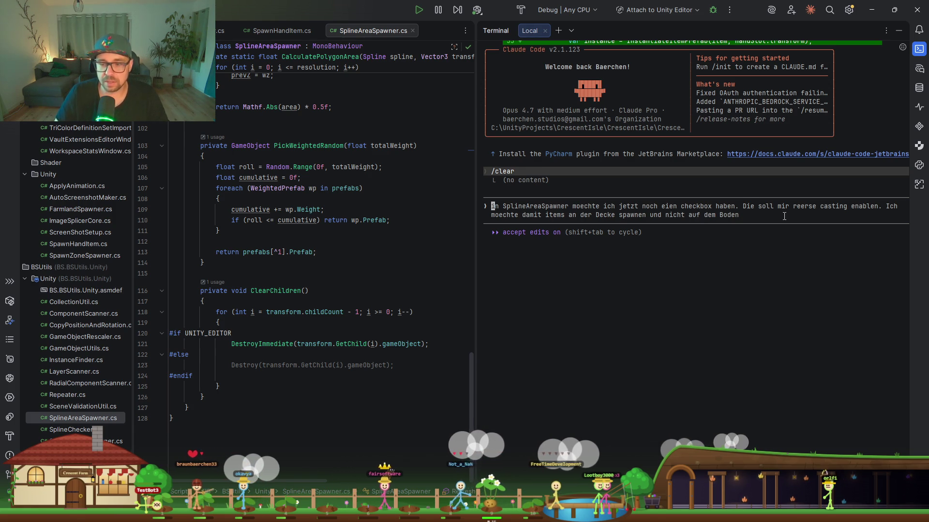
pyautogui.write('/BSS')
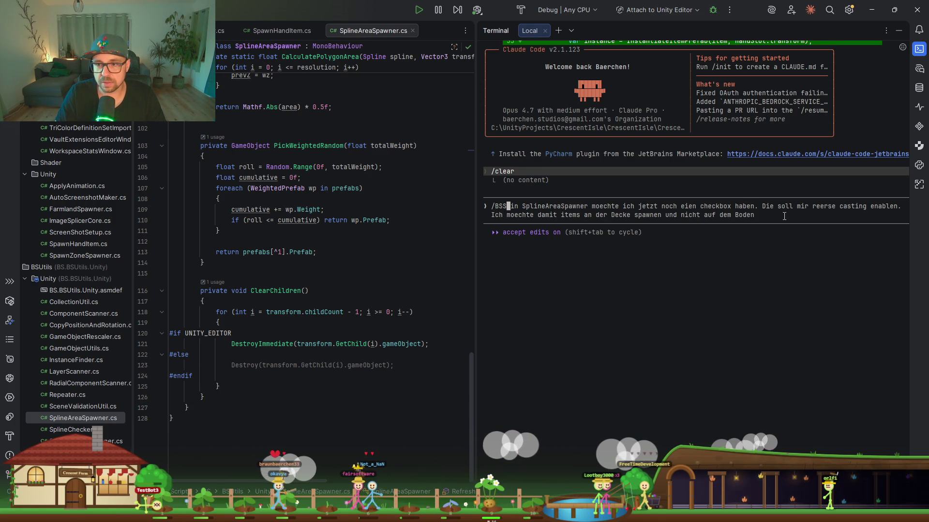
pyautogui.press('BackSpace')
pyautogui.press('BackSpace')
pyautogui.press('BackSpace')
pyautogui.write('/BS')
pyautogui.press('BackSpace')
pyautogui.press('BackSpace')
pyautogui.press('BackSpace')
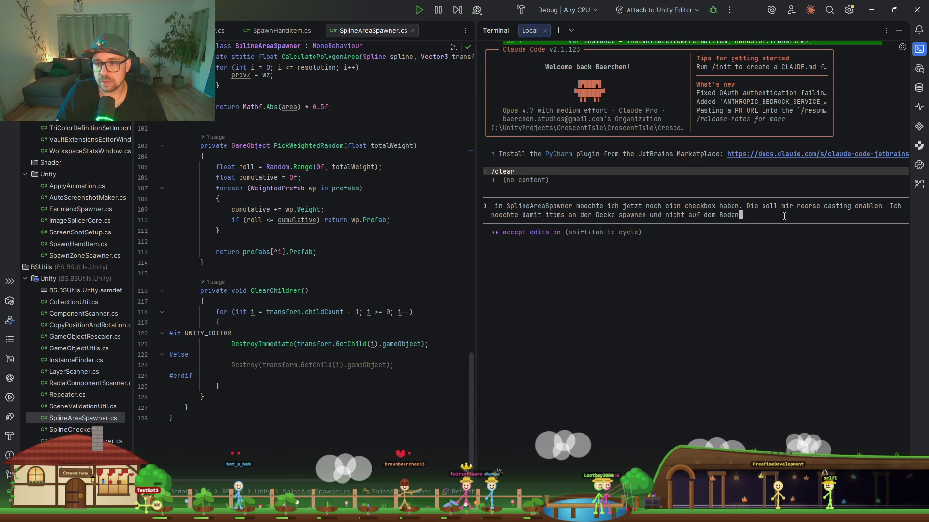
pyautogui.hotkey('ctrl', 'BackSpace')
pyautogui.hotkey('ctrl', 'BackSpace')
pyautogui.hotkey('ctrl', 'BackSpace')
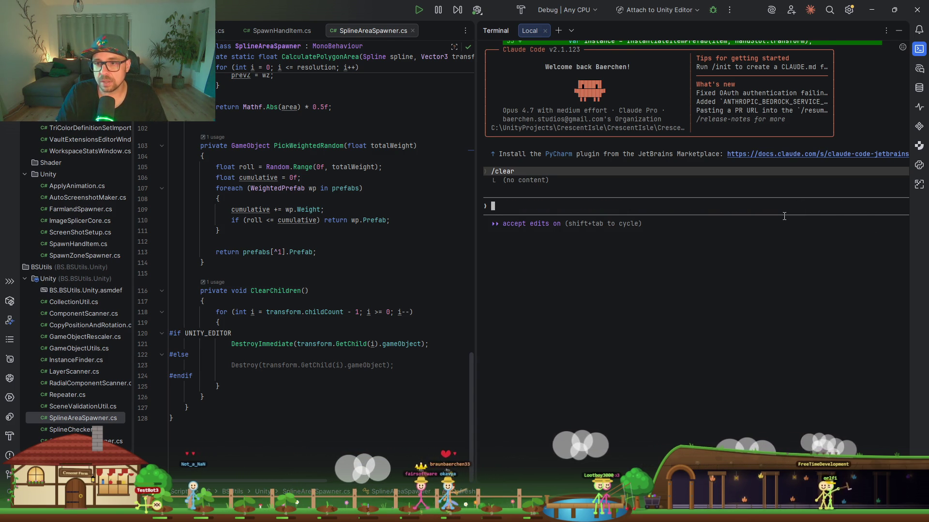
# Send a shortened ceiling-spawn checkbox request prefixed with /BSDeveloper.
pyautogui.write('/')
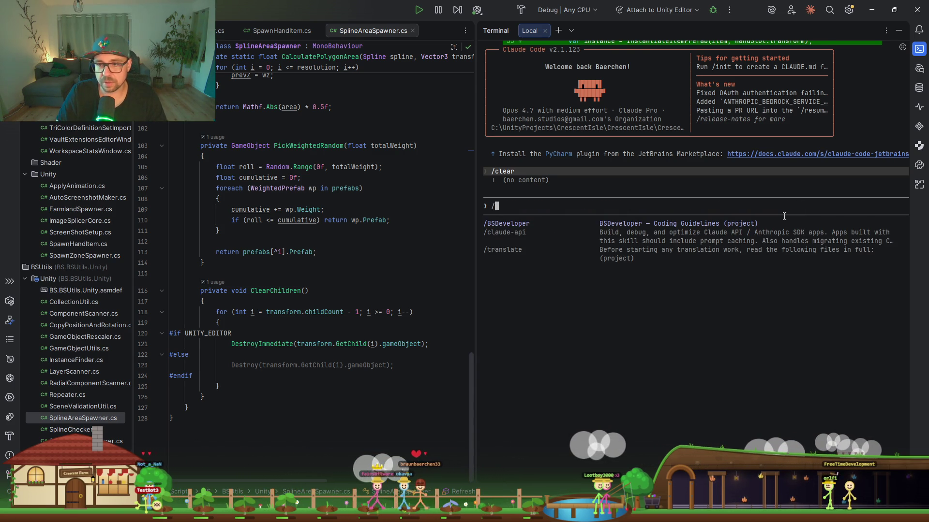
pyautogui.press('Tab')
pyautogui.press('Up')
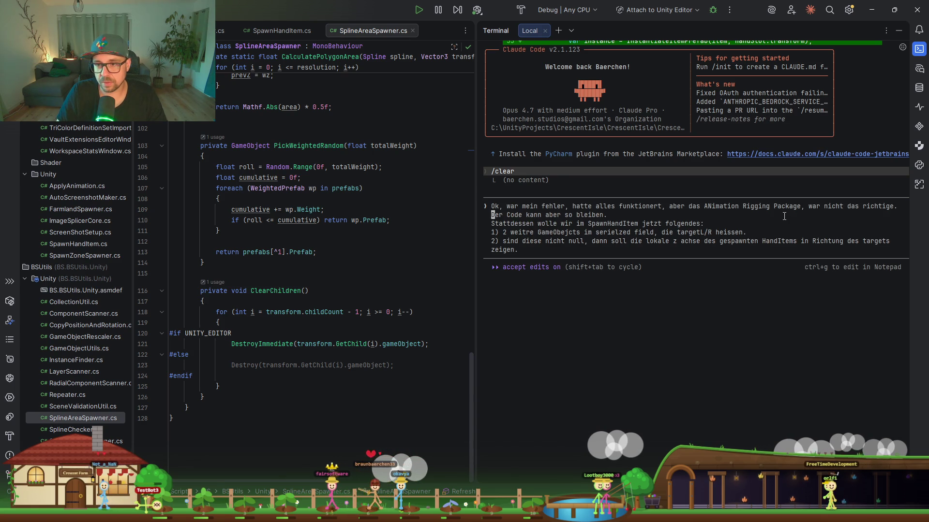
pyautogui.press('Down')
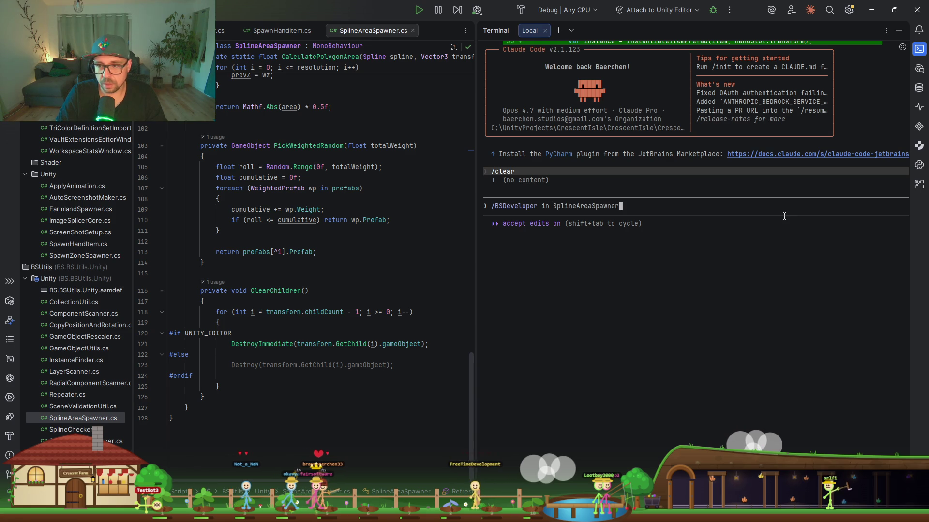
pyautogui.write(' moechte ')
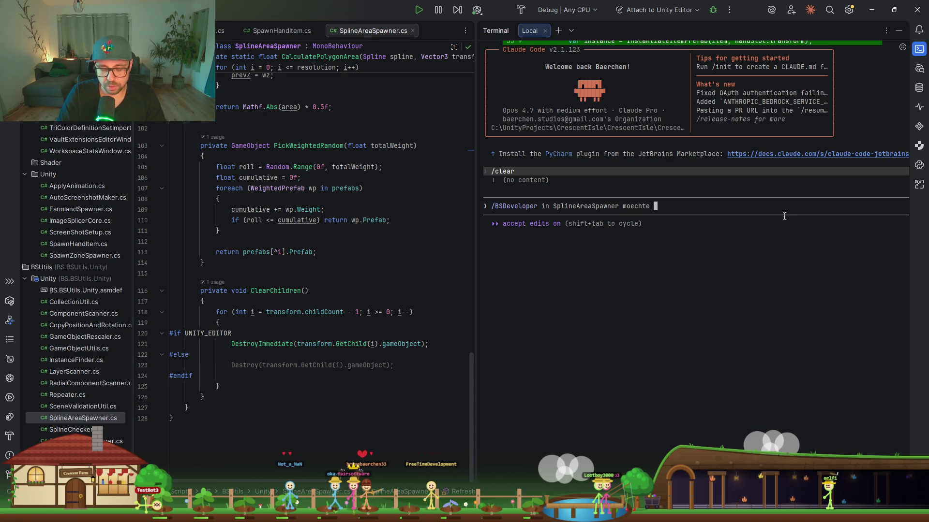
pyautogui.write('ich jetzt items')
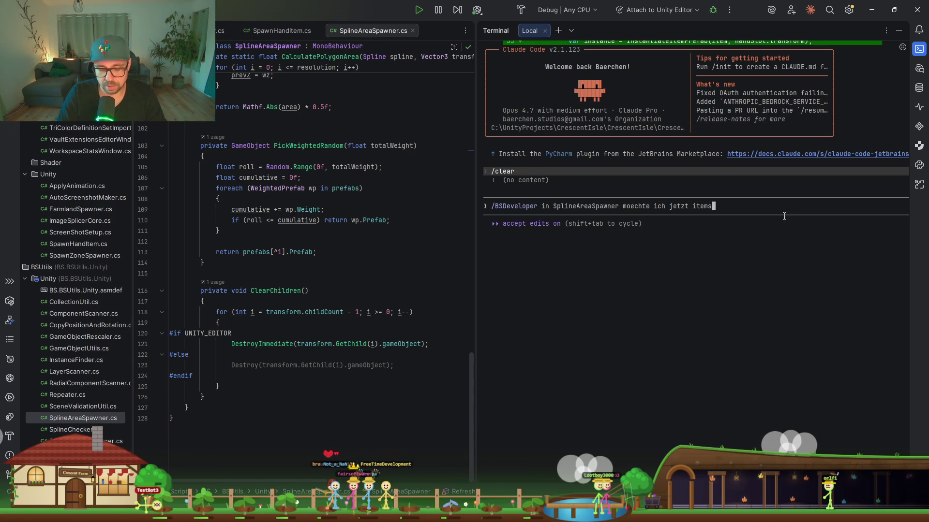
pyautogui.write(' an der decke spaw')
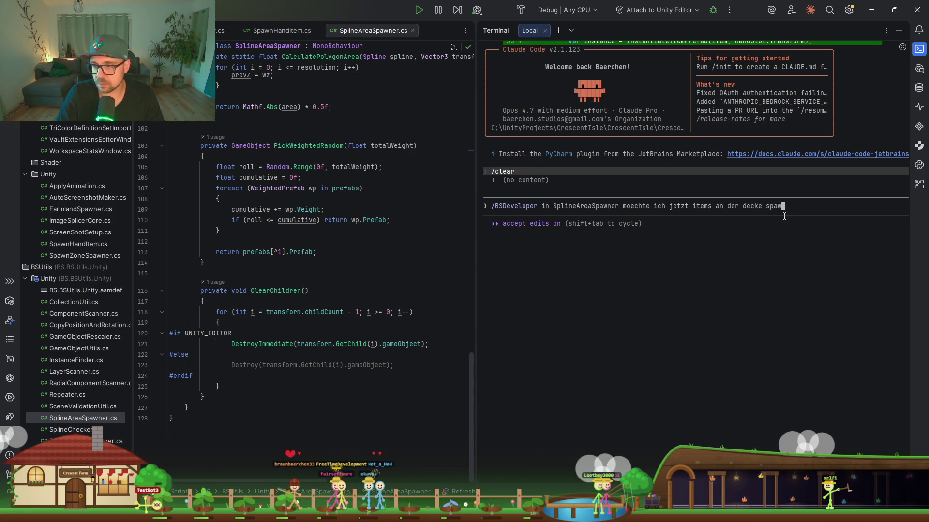
pyautogui.write('nen vie checkbox. ')
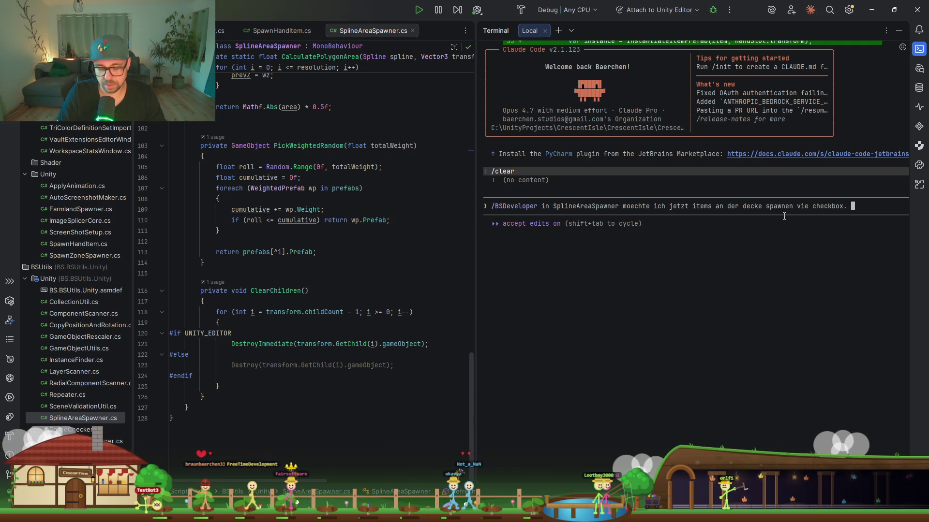
pyautogui.write('MMach das')
pyautogui.press('Return')
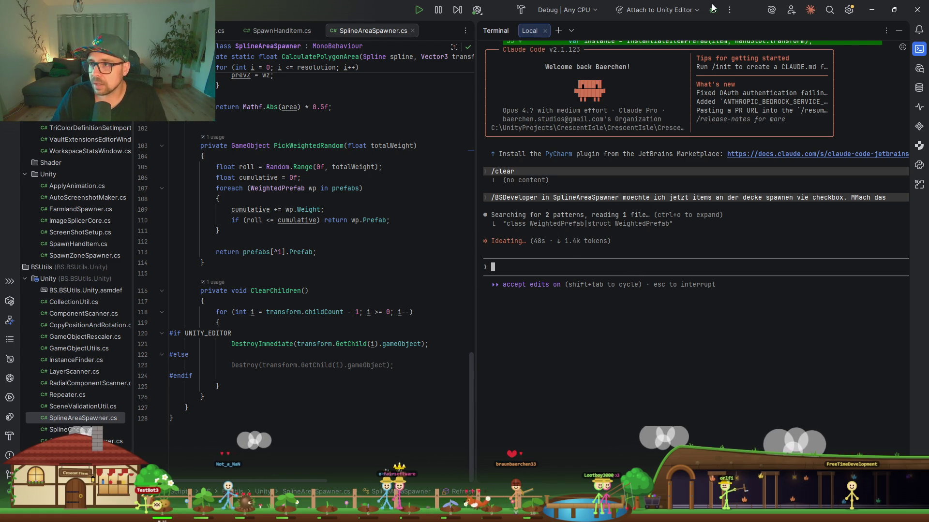
pyautogui.hotkey('alt', 'Tab')
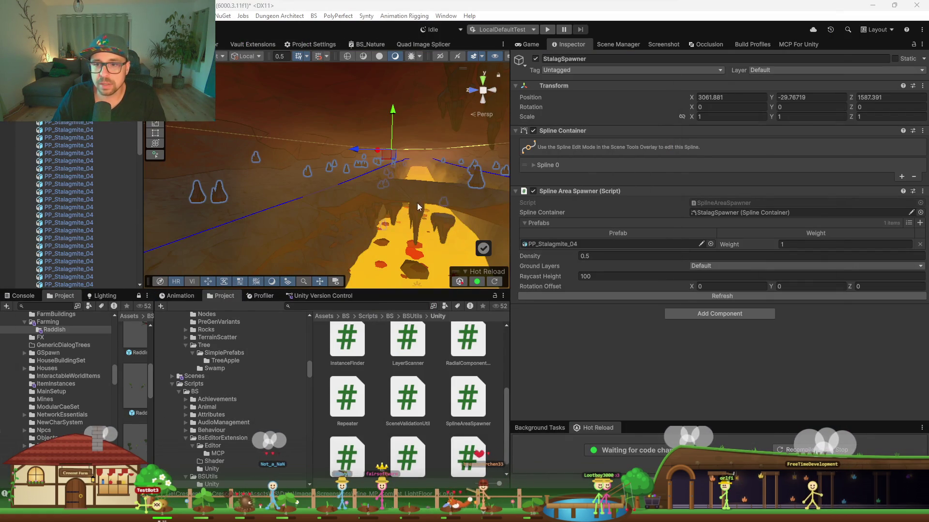
# Set Rotation Offset Y to 1 and Z to 180, then refresh the stalagmites.
pyautogui.moveTo(534, 225); pyautogui.dragTo(505, 192)
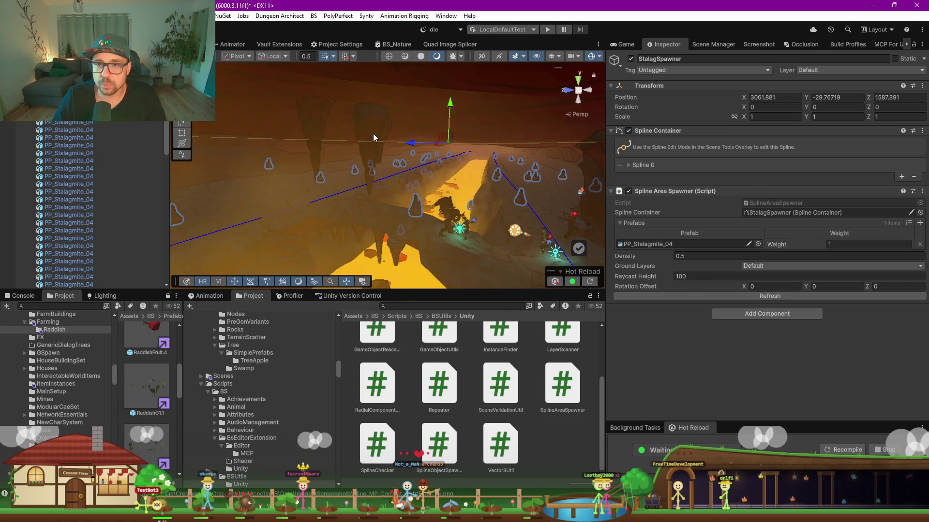
pyautogui.click(830, 285)
pyautogui.press('BackSpace')
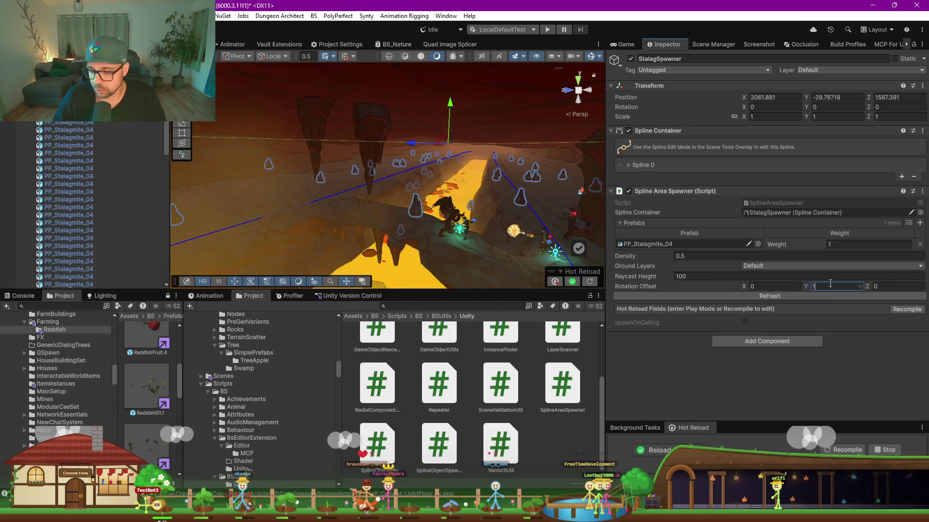
pyautogui.write('1')
pyautogui.click(894, 287)
pyautogui.write('180')
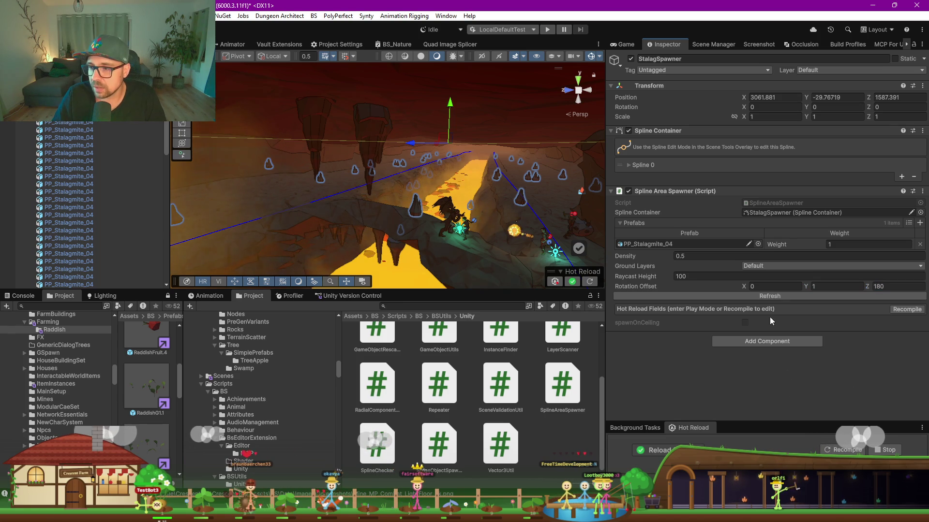
pyautogui.click(762, 295)
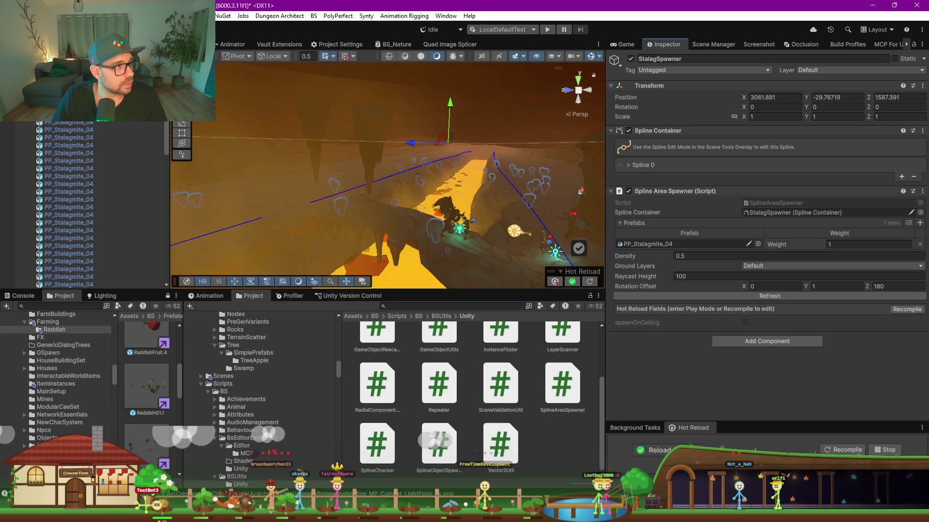
pyautogui.hotkey('alt', 'Tab')
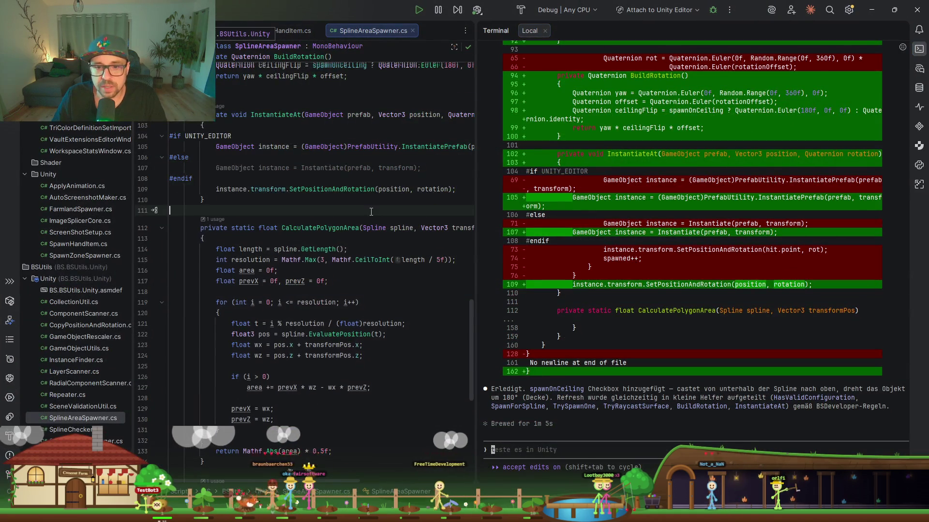
# Review the TryRaycastSurface usages and the TrySpawnOne method in SplineAreaSpawner.cs.
pyautogui.scroll(-3, 371, 212)
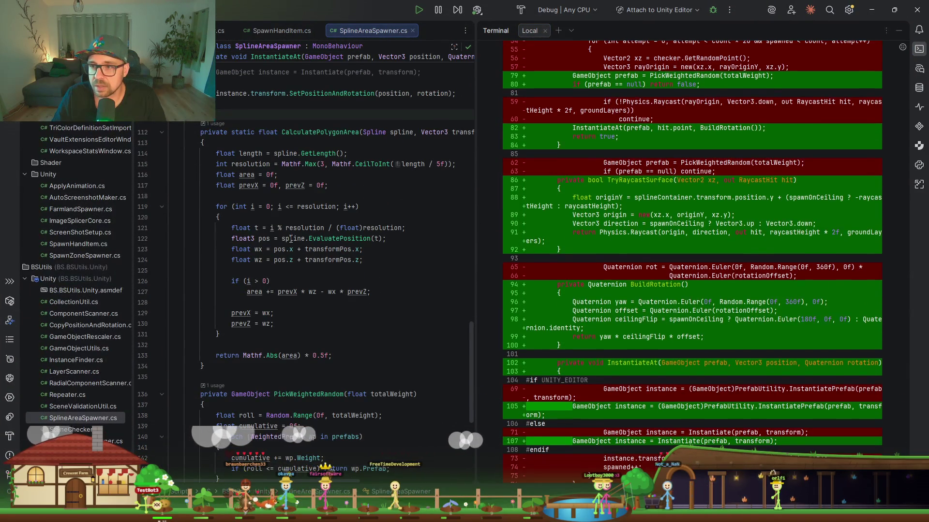
pyautogui.scroll(7, 291, 238)
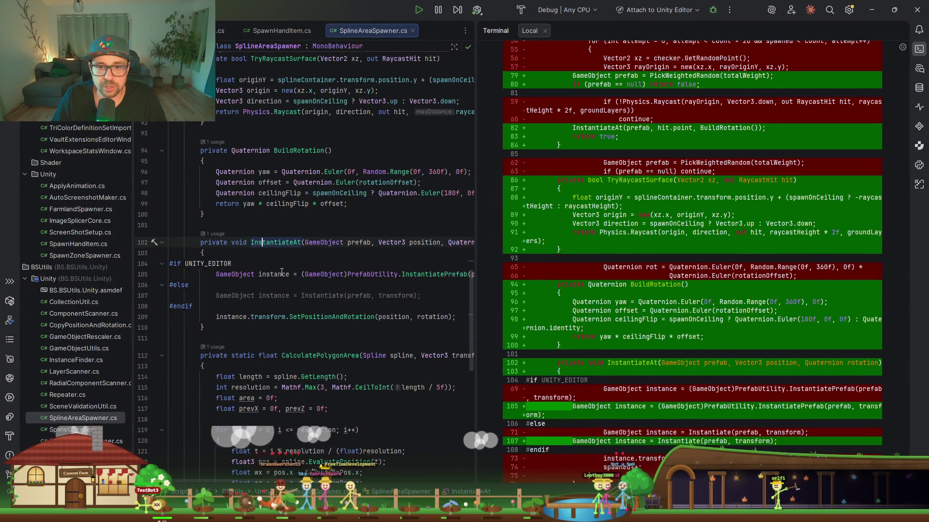
pyautogui.scroll(3, 281, 273)
pyautogui.click(310, 248)
pyautogui.click(292, 154)
pyautogui.scroll(4, 283, 178)
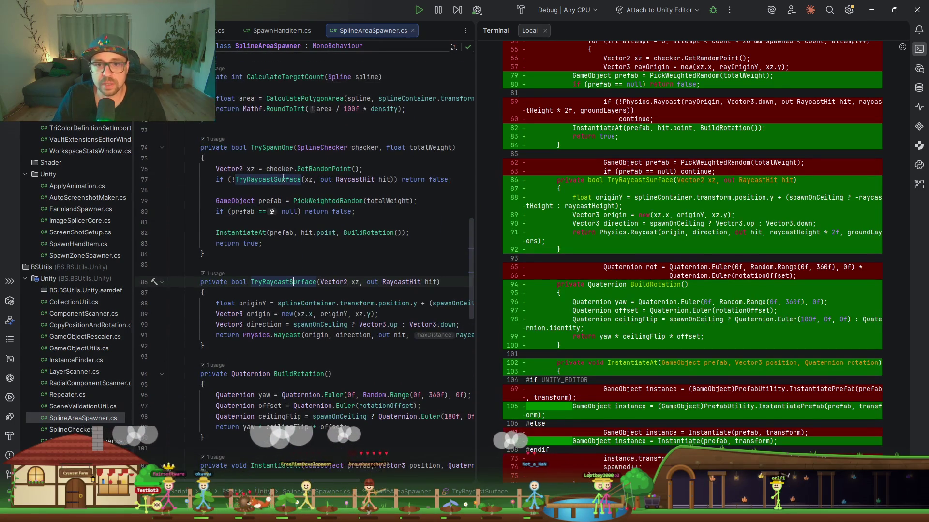
pyautogui.hotkey('alt', 'Up')
# Check the SpawnForSpline and HasValidConfiguration usages, then return to Unity.
pyautogui.scroll(3, 280, 177)
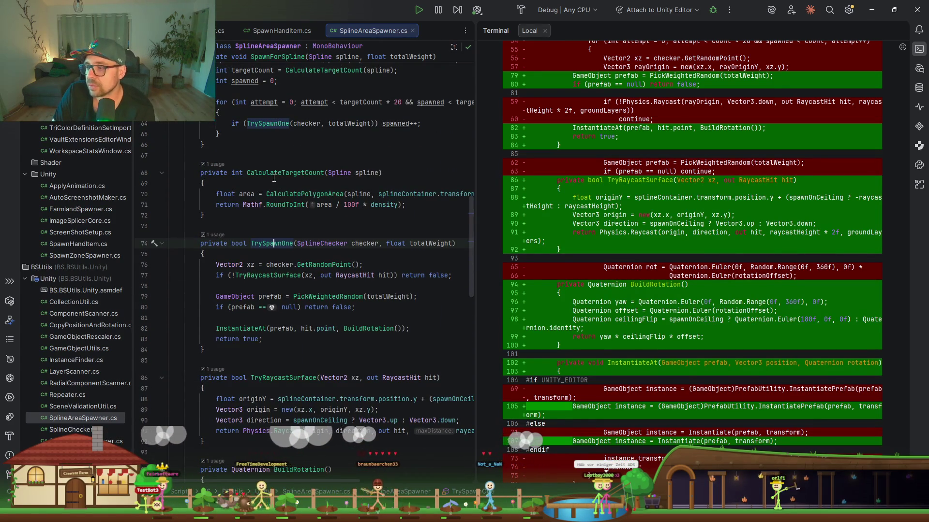
pyautogui.scroll(5, 272, 179)
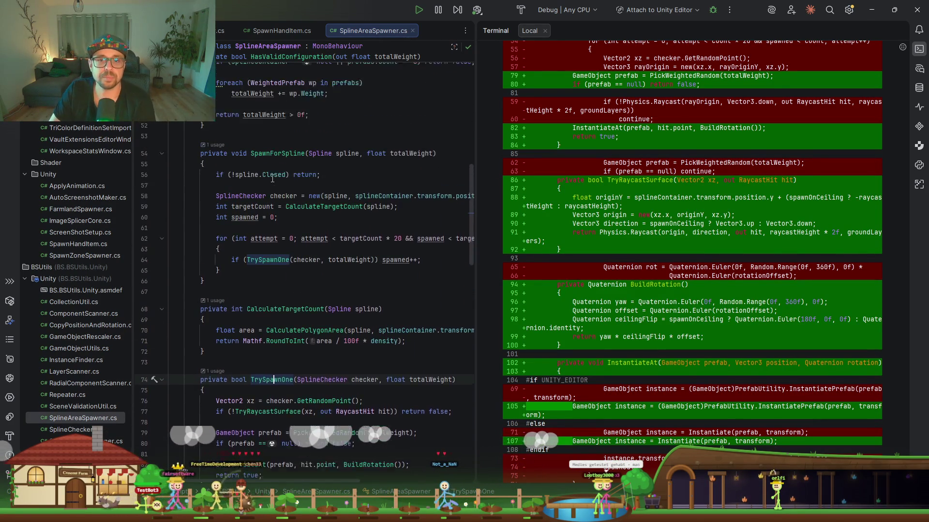
pyautogui.click(258, 176)
pyautogui.scroll(3, 323, 172)
pyautogui.click(285, 146)
pyautogui.scroll(3, 270, 229)
pyautogui.scroll(1, 270, 229)
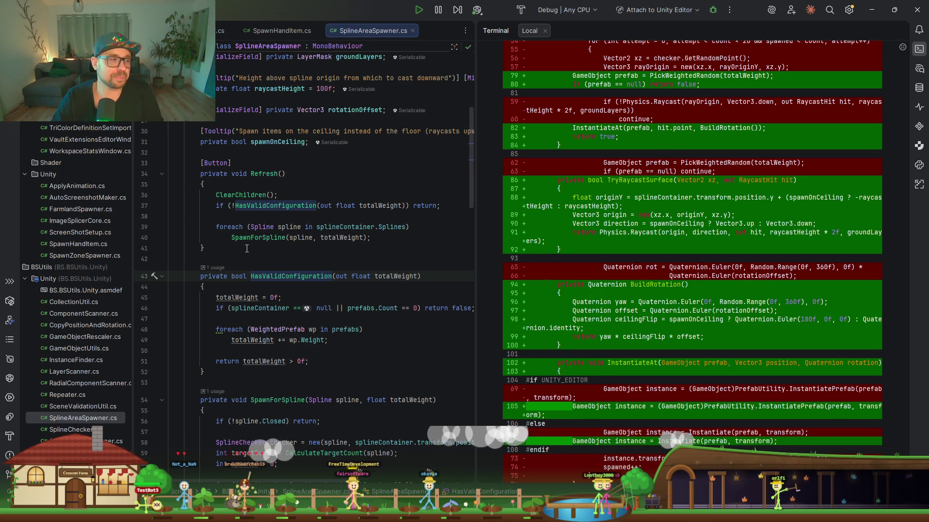
pyautogui.hotkey('alt', 'Tab')
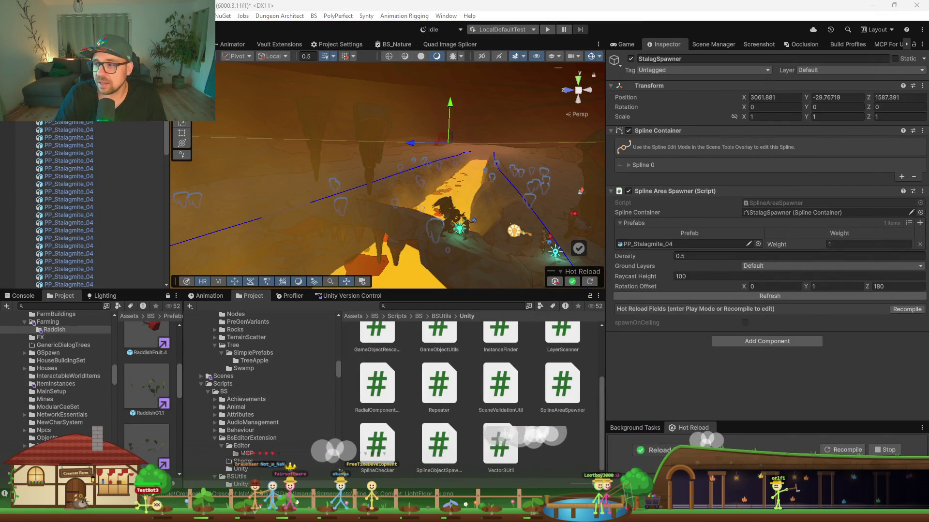
# Recompile the spawner script via Hot Reload so StalagSpawner gains an unchecked Spawn On Ceiling option.
pyautogui.click(907, 309)
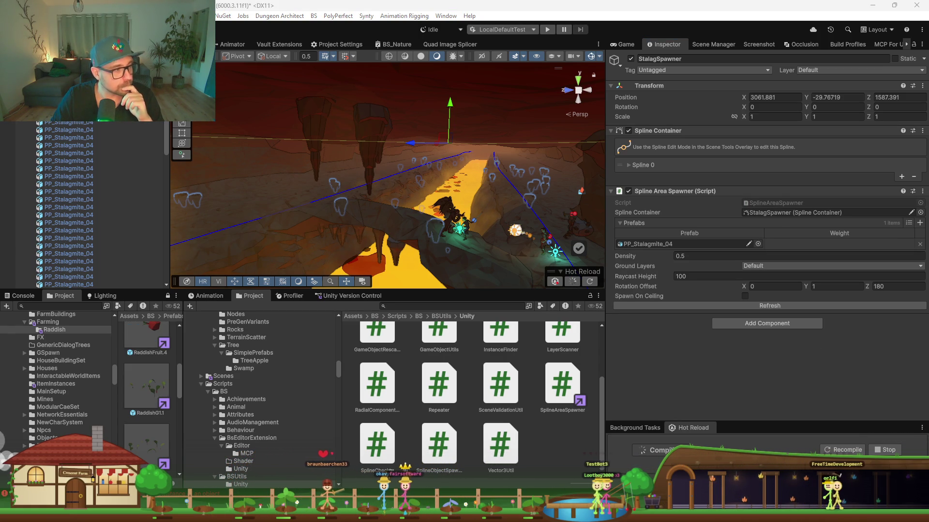
# Enable Spawn On Ceiling and refresh so the stalagmites hang from the cave ceiling.
pyautogui.click(728, 240)
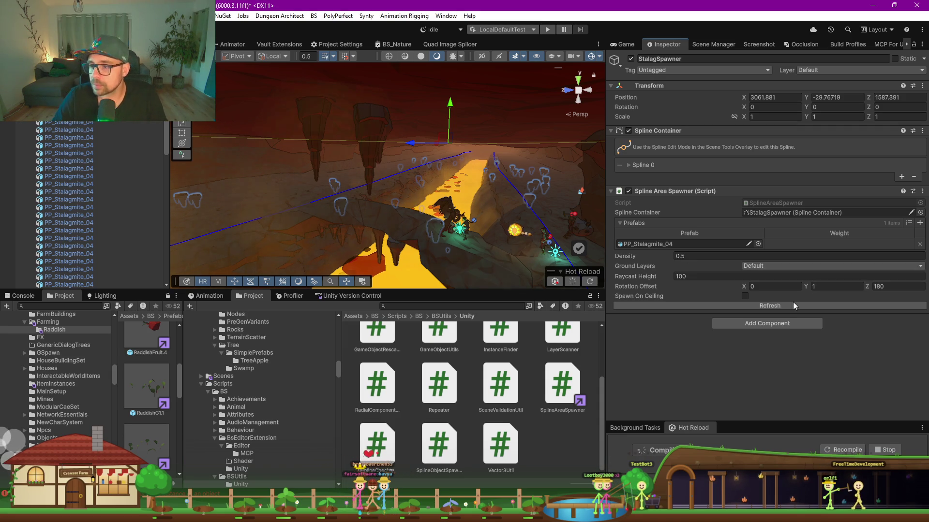
pyautogui.click(745, 296)
pyautogui.click(756, 307)
pyautogui.moveTo(338, 165); pyautogui.dragTo(382, 179)
# Set Rotation Offset Z to 0, respawn the stalagmites, and switch back to Rider.
pyautogui.click(893, 286)
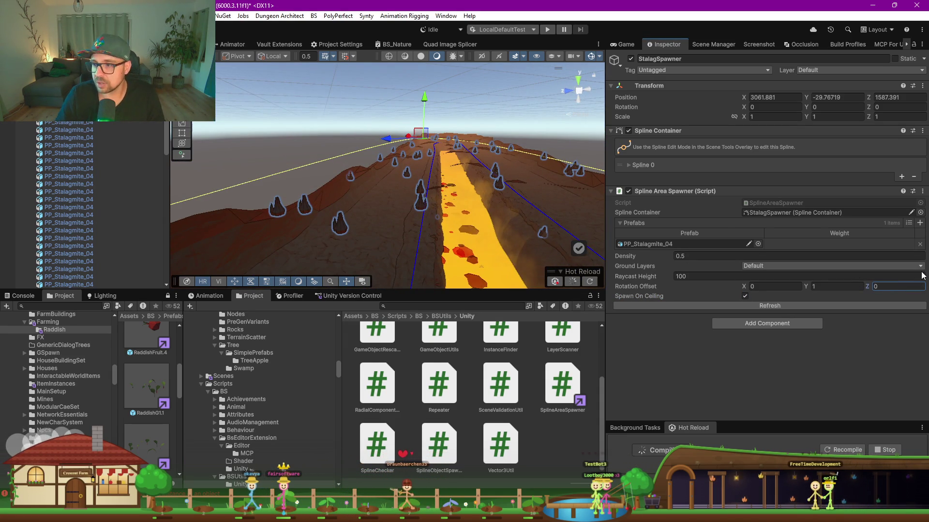
pyautogui.click(766, 306)
pyautogui.moveTo(450, 226)
pyautogui.mouseDown()
pyautogui.moveTo(463, 227)
pyautogui.moveTo(414, 187)
pyautogui.moveTo(367, 182)
pyautogui.mouseUp()
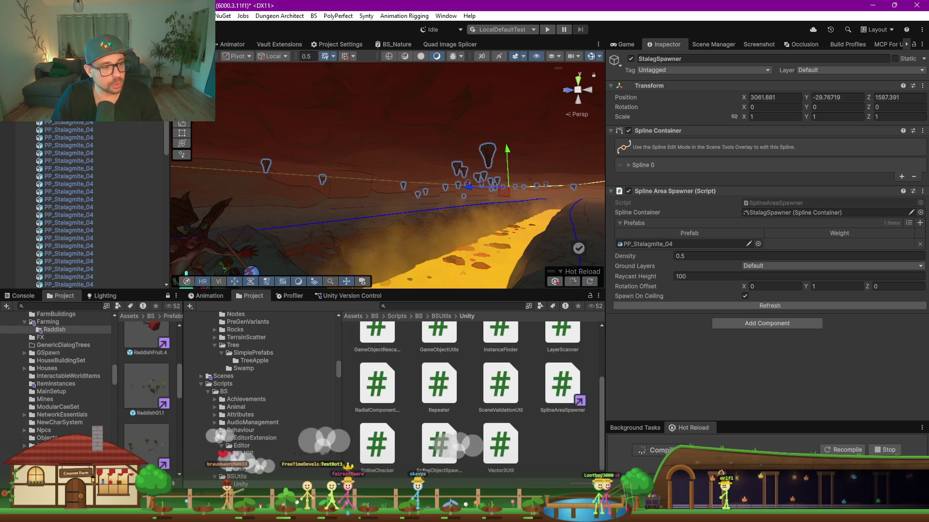
pyautogui.hotkey('alt', 'Tab')
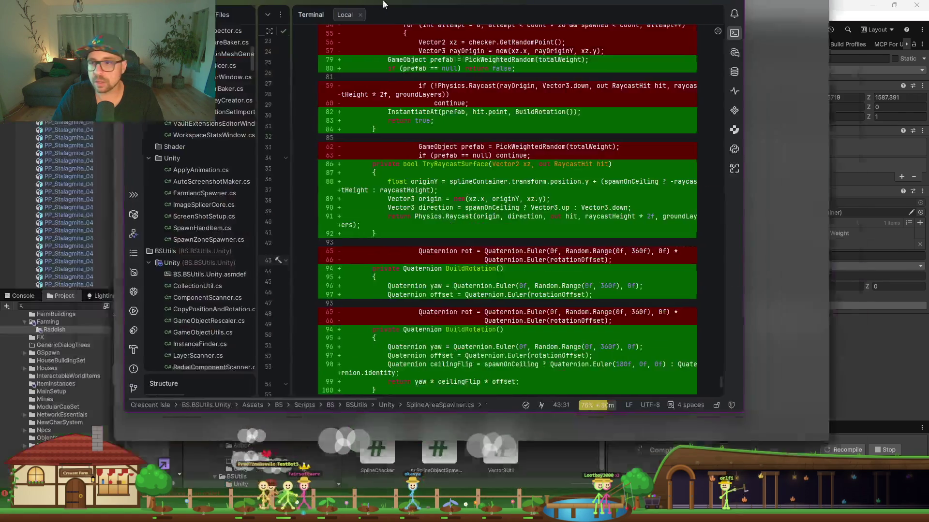
# Ask Claude Code, in German, for min/max scale settings giving spawned objects a random scale offset.
pyautogui.click(563, 450)
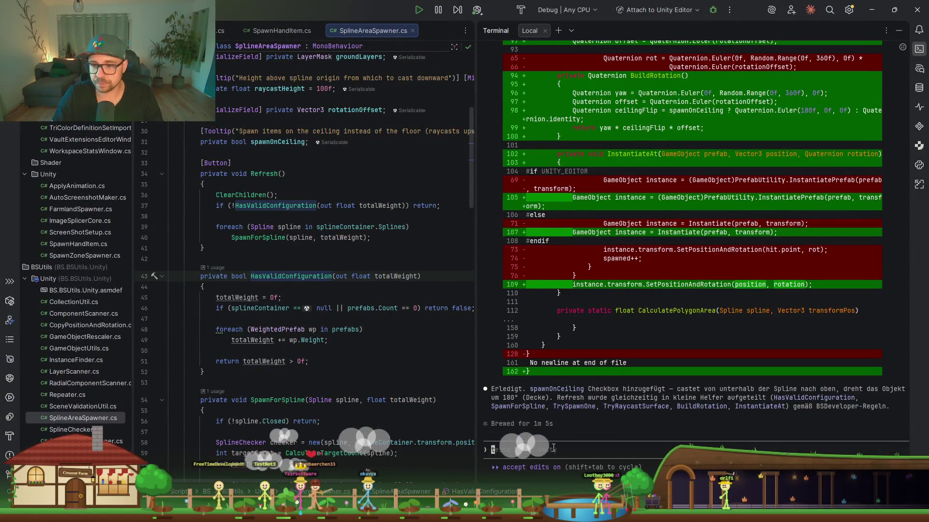
pyautogui.write('ich moechte jet')
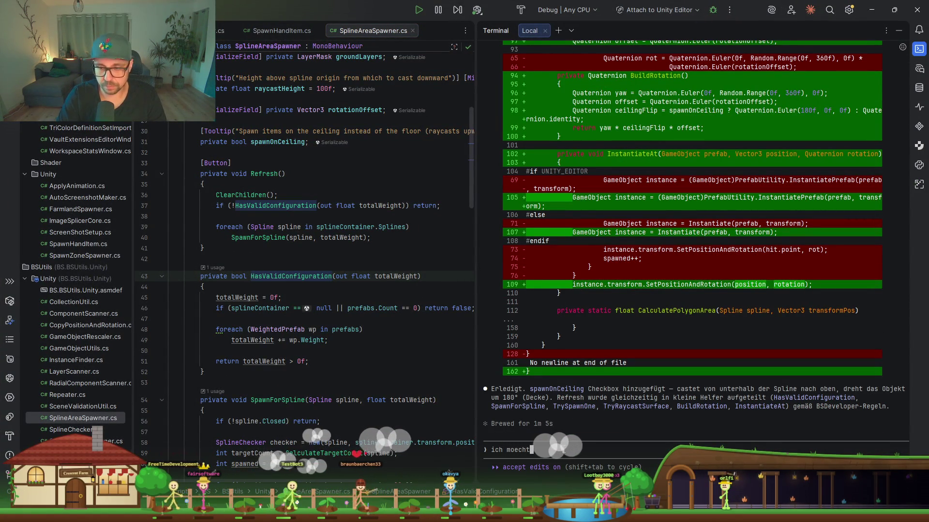
pyautogui.write('zt noch einen')
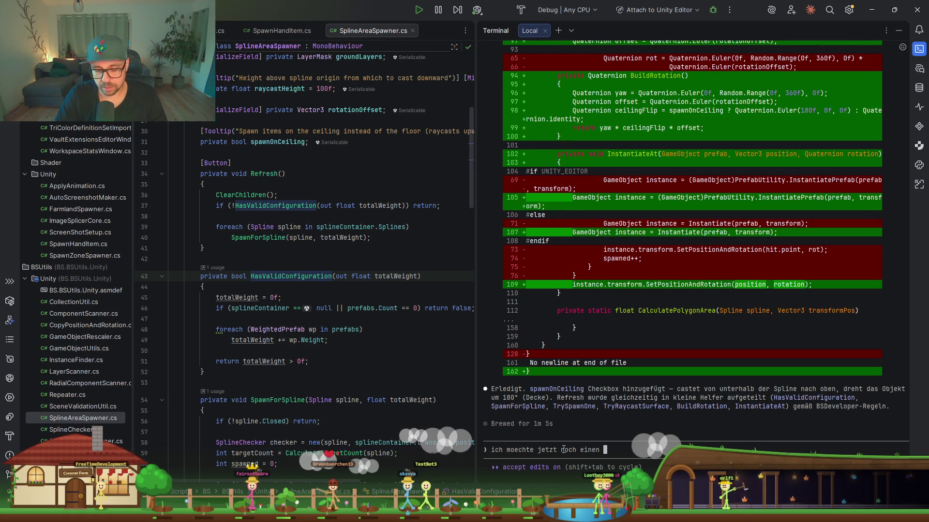
pyautogui.write(' min scale und max')
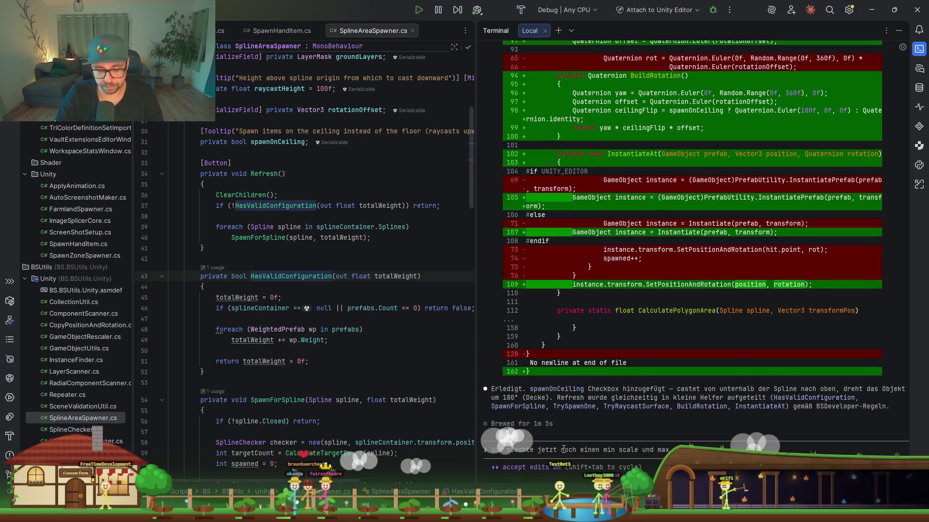
pyautogui.write('en')
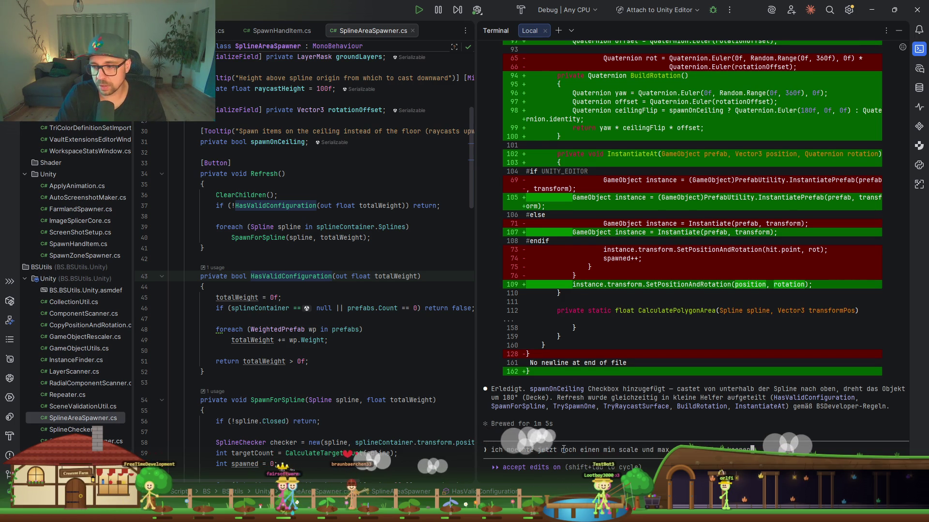
pyautogui.write('nen damit die Objekt')
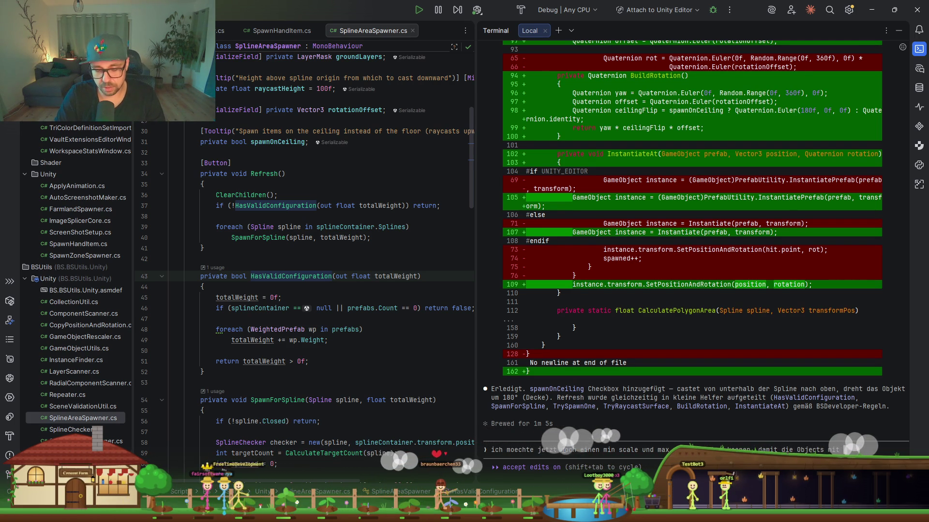
pyautogui.write(' offset random ge')
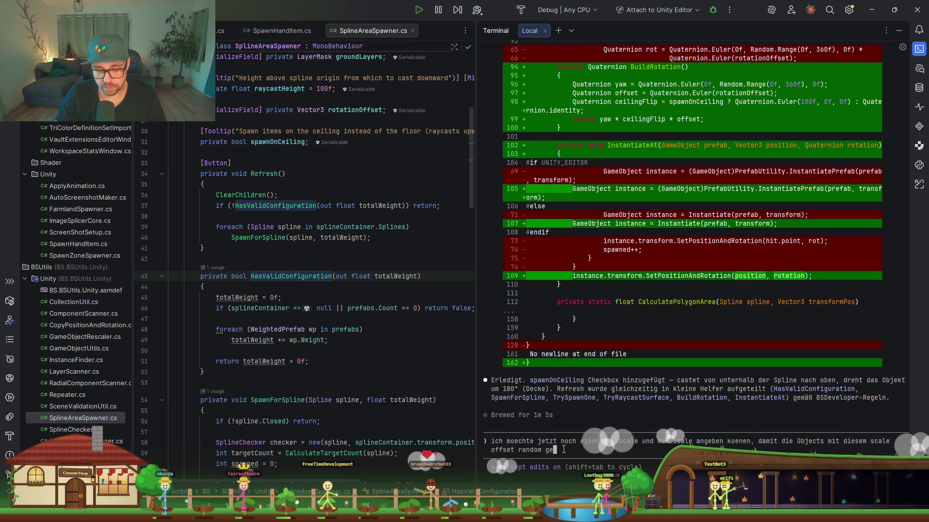
pyautogui.write('den')
pyautogui.press('Return')
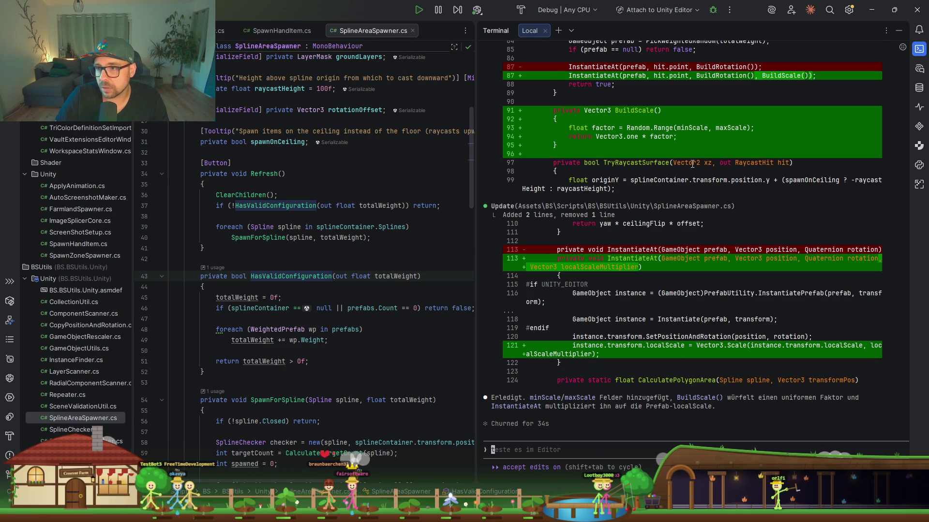
# Clear the Console and recompile so StalagSpawner shows Min Scale and Max Scale fields, both 1.
pyautogui.hotkey('alt', 'Tab')
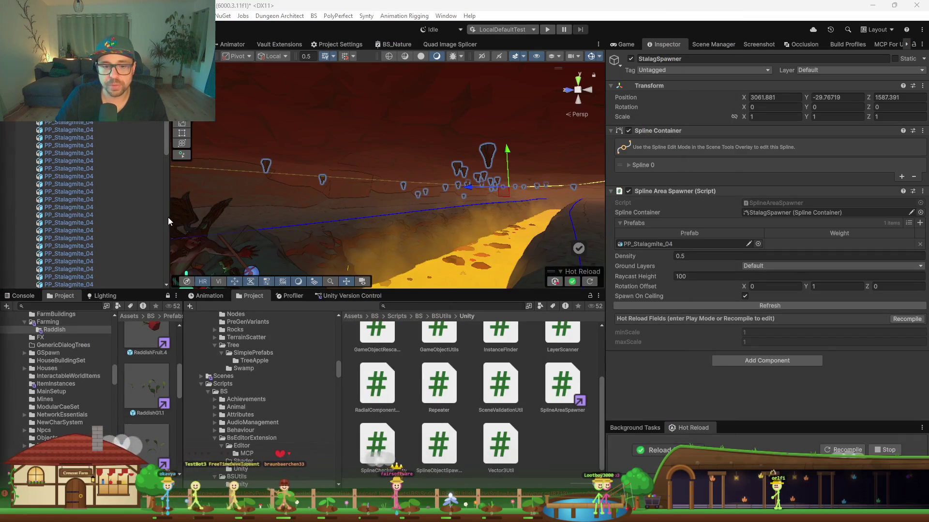
pyautogui.click(21, 296)
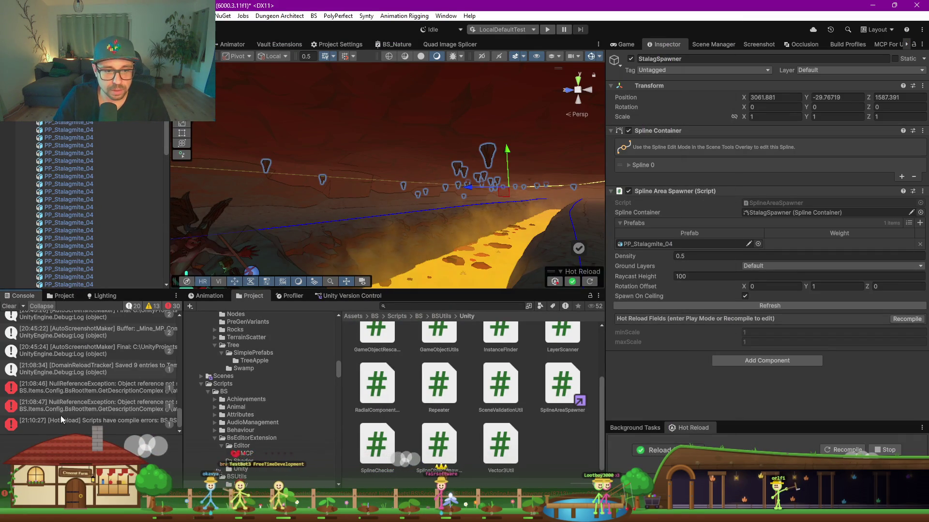
pyautogui.click(10, 308)
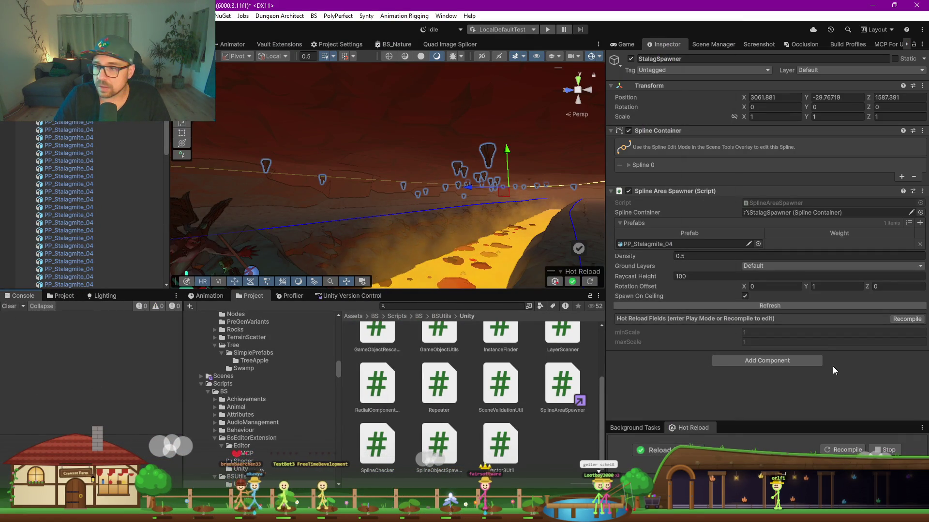
pyautogui.click(906, 319)
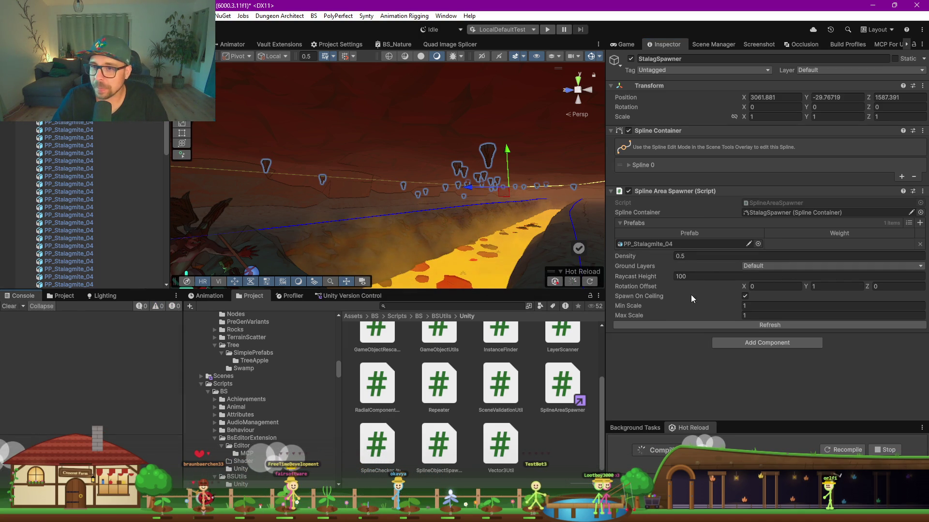
pyautogui.moveTo(428, 166)
pyautogui.mouseDown()
pyautogui.moveTo(367, 178)
pyautogui.moveTo(405, 175)
pyautogui.mouseUp()
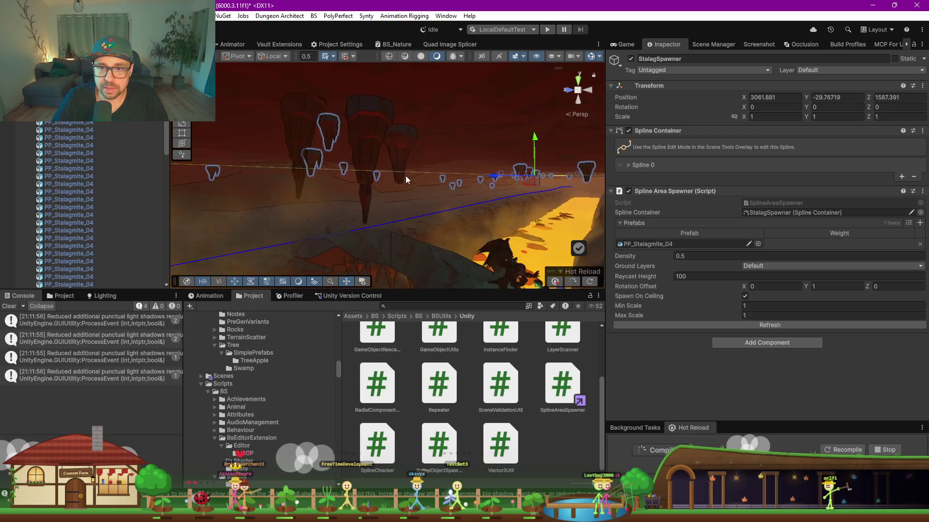
# Delete the two tall PP_Stalagmite_08 objects from the scene.
pyautogui.click(370, 153)
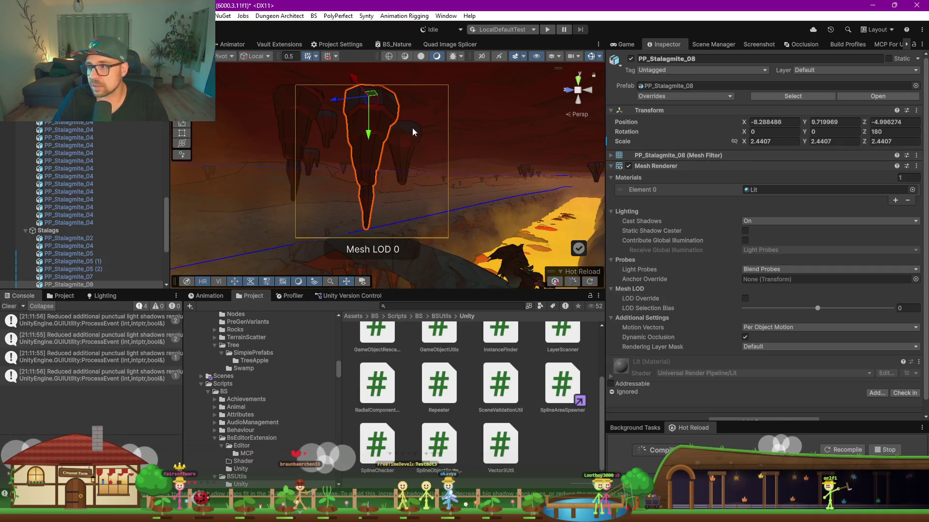
pyautogui.click(304, 120)
pyautogui.keyDown('shift'); pyautogui.click(361, 137); pyautogui.keyUp('shift')
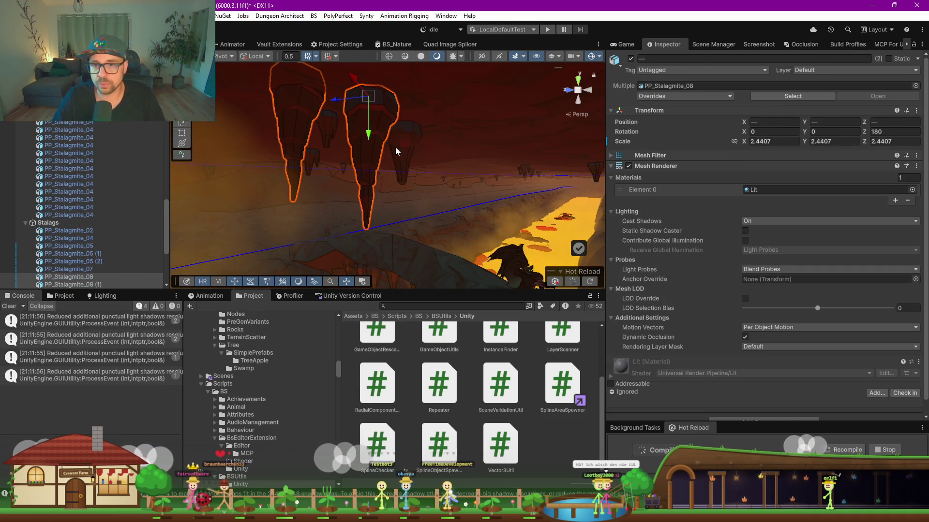
pyautogui.press('Delete')
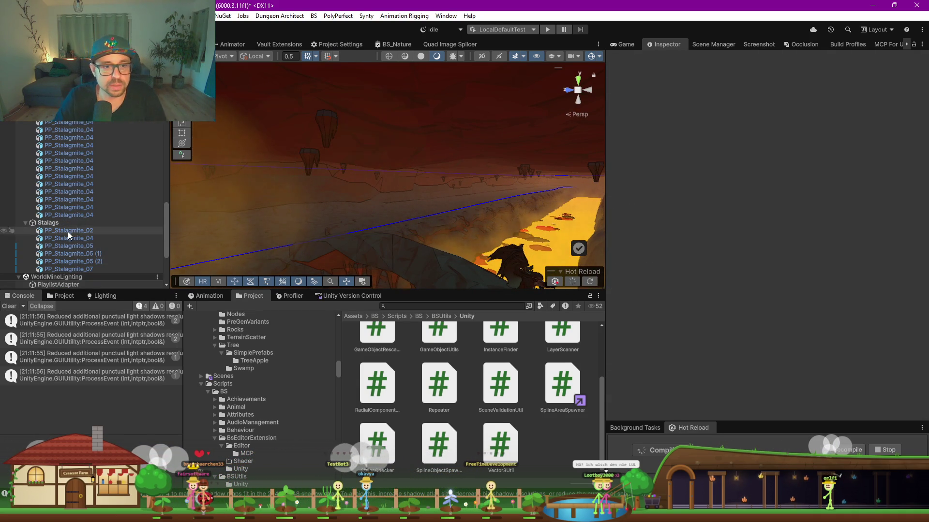
# Frame the remaining stalactites and select StalagSpawner to show its spawner settings.
pyautogui.doubleClick(68, 231)
pyautogui.moveTo(213, 201)
pyautogui.mouseDown()
pyautogui.moveTo(297, 243)
pyautogui.moveTo(283, 241)
pyautogui.mouseUp()
pyautogui.click(69, 222)
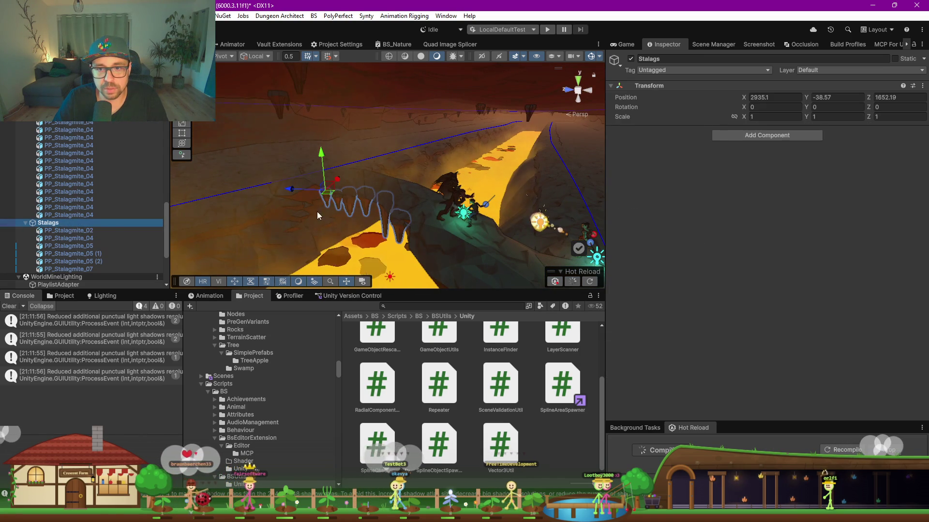
pyautogui.scroll(6, 80, 147)
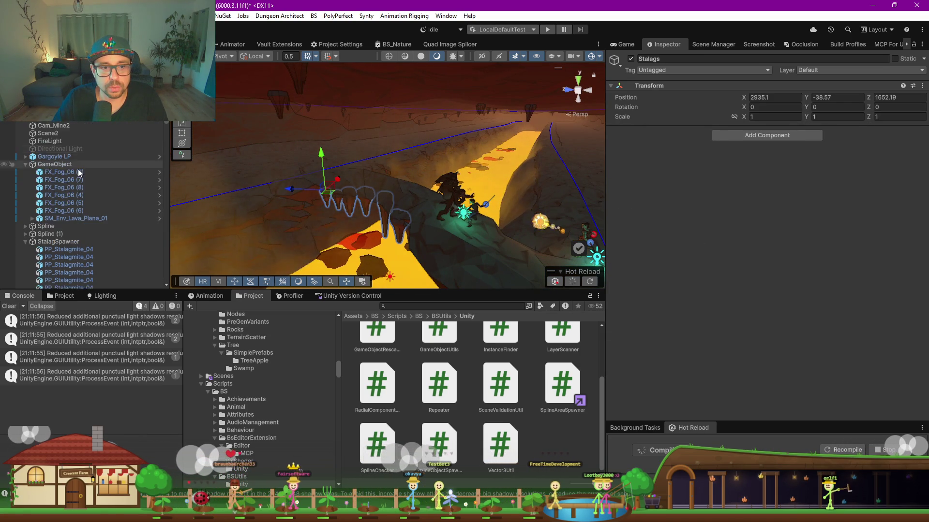
pyautogui.click(76, 184)
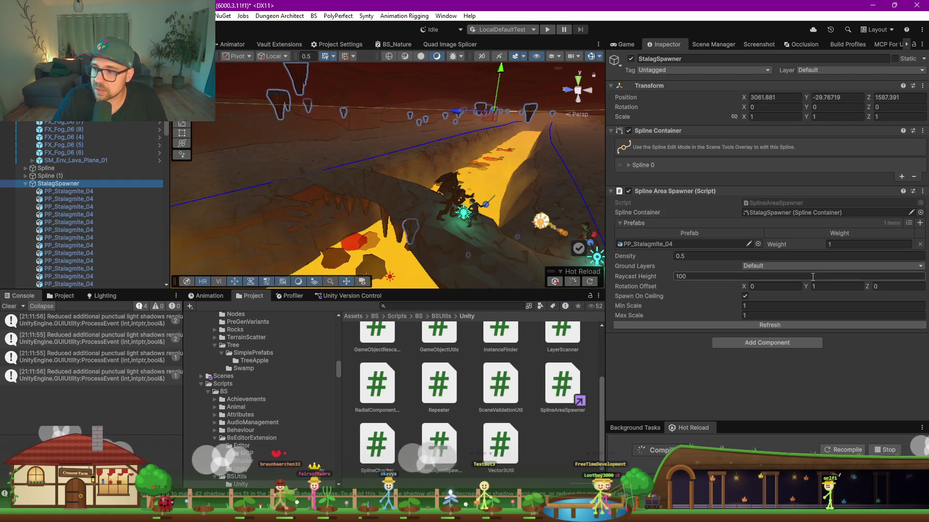
# Set Min Scale to 2 and Max Scale to 3, then respawn the stalactites.
pyautogui.click(768, 307)
pyautogui.write('3')
pyautogui.press('Tab')
pyautogui.write('4')
pyautogui.hotkey('shift', 'Tab')
pyautogui.write('2')
pyautogui.press('Tab')
pyautogui.write('3')
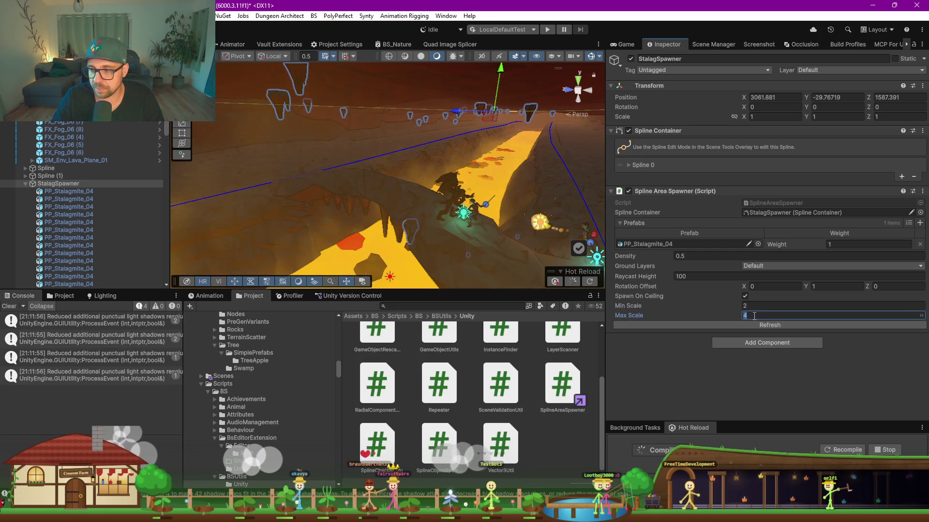
pyautogui.click(759, 326)
pyautogui.moveTo(549, 210); pyautogui.dragTo(508, 155)
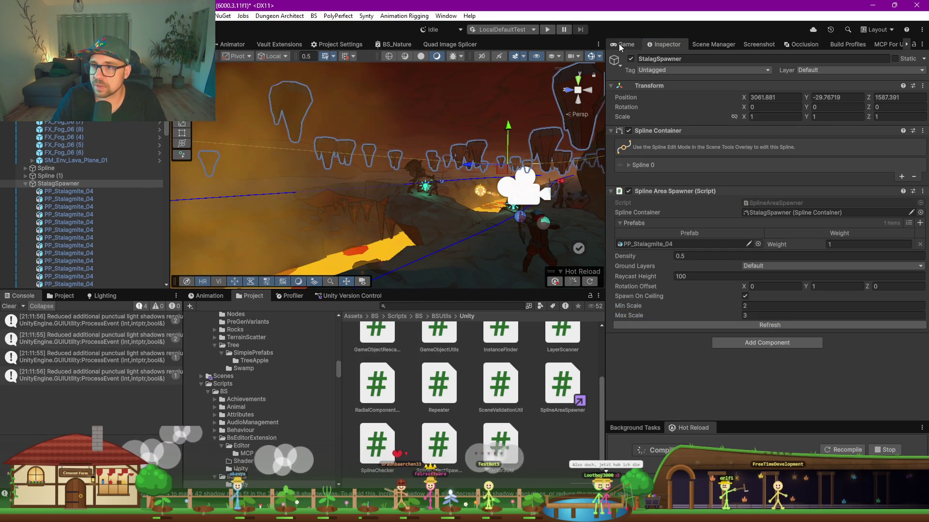
# Lower the spawner Density to 0.1, respawn, and preview the result in the Game view.
pyautogui.click(619, 44)
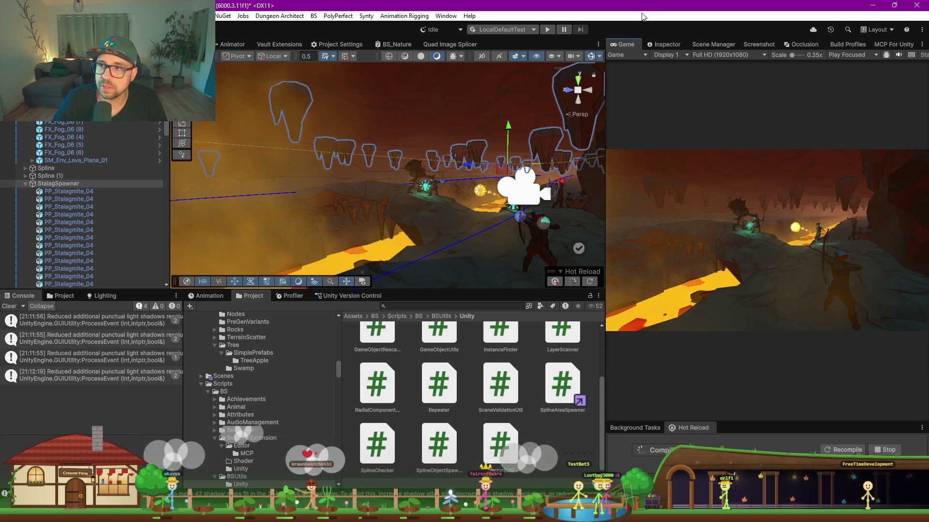
pyautogui.click(667, 45)
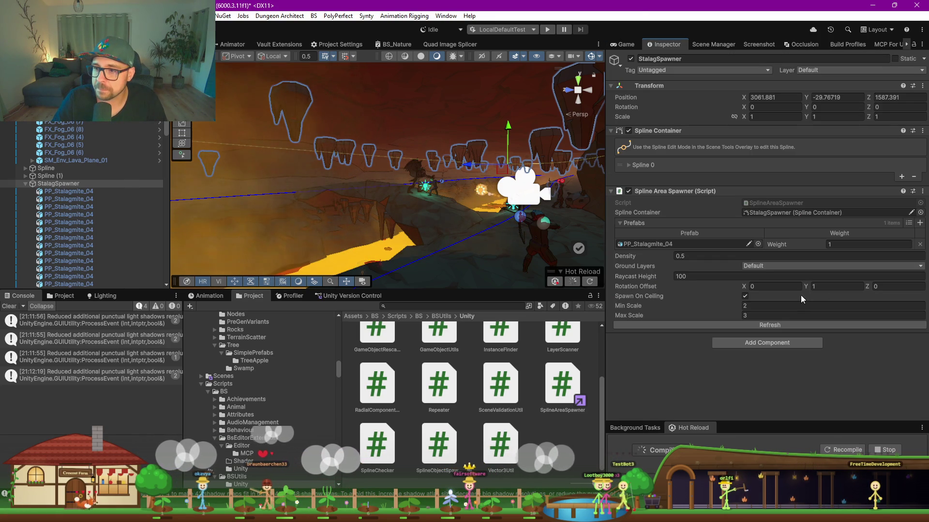
pyautogui.click(706, 255)
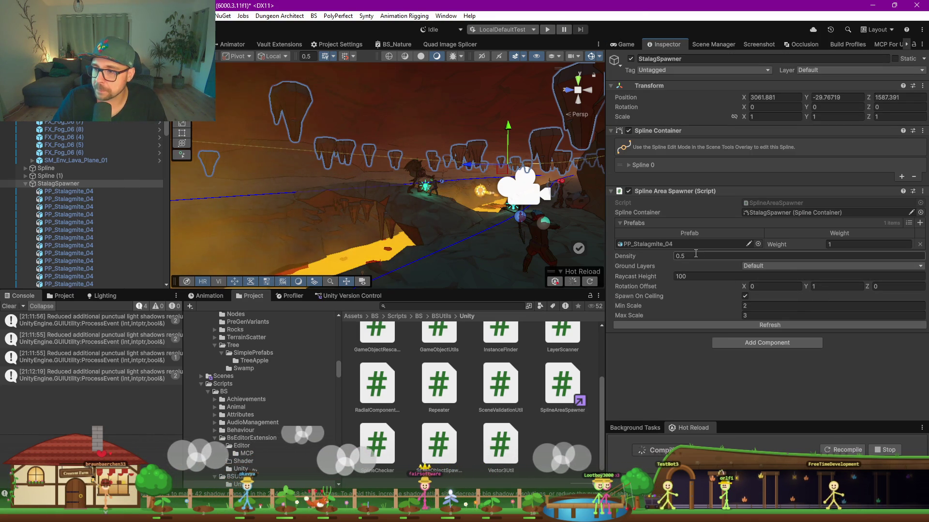
pyautogui.write('0.1')
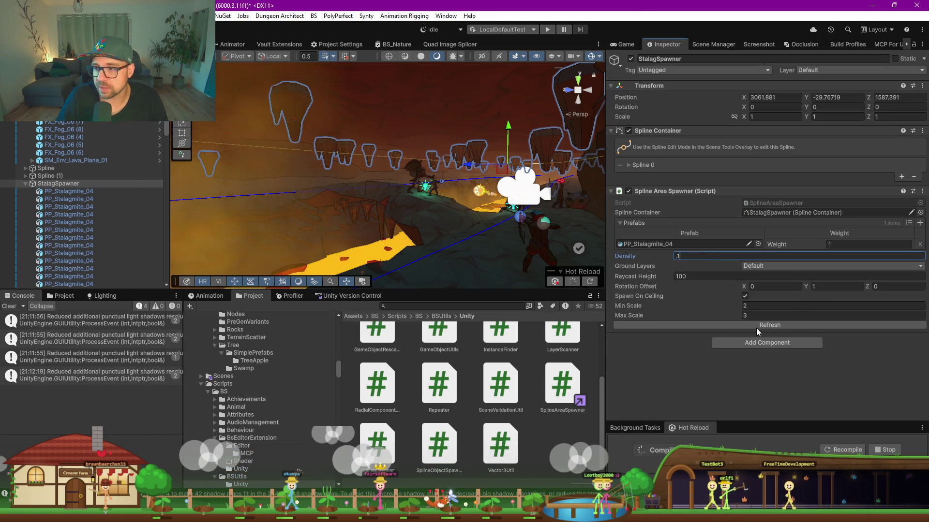
pyautogui.click(756, 327)
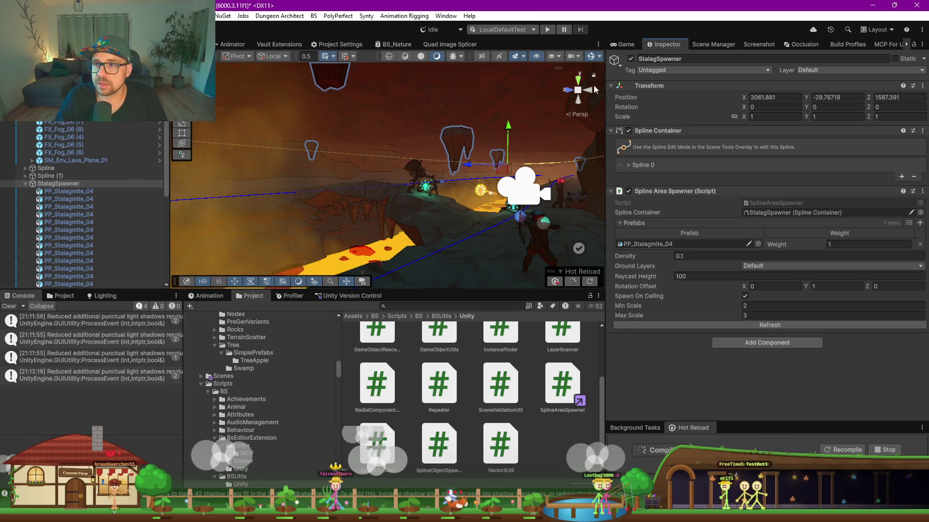
pyautogui.click(619, 44)
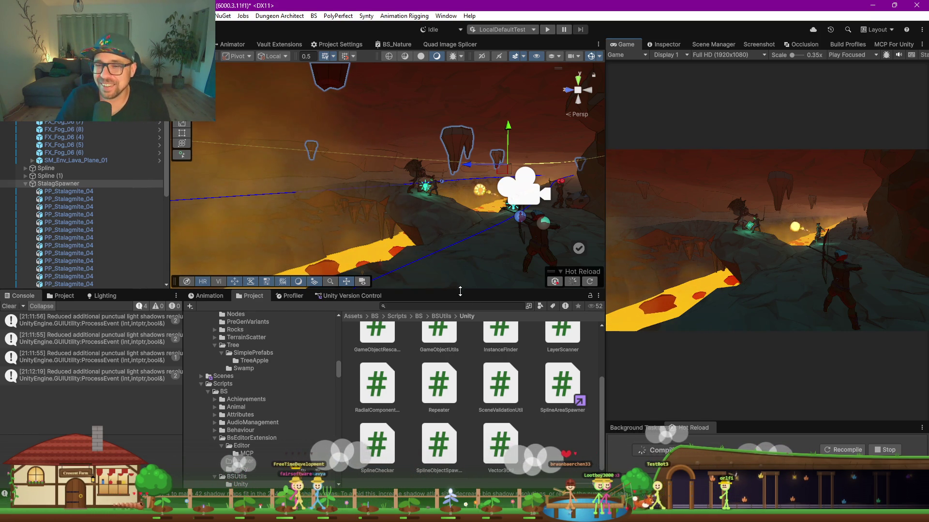
# Reselect StalagSpawner, respawn the stalactites, and dock the Game view beside its settings.
pyautogui.moveTo(460, 291); pyautogui.dragTo(460, 353)
pyautogui.moveTo(472, 191)
pyautogui.mouseDown()
pyautogui.moveTo(480, 188)
pyautogui.moveTo(419, 171)
pyautogui.moveTo(535, 194)
pyautogui.moveTo(436, 169)
pyautogui.moveTo(412, 172)
pyautogui.moveTo(472, 176)
pyautogui.moveTo(377, 173)
pyautogui.mouseUp()
pyautogui.click(419, 170)
pyautogui.click(58, 184)
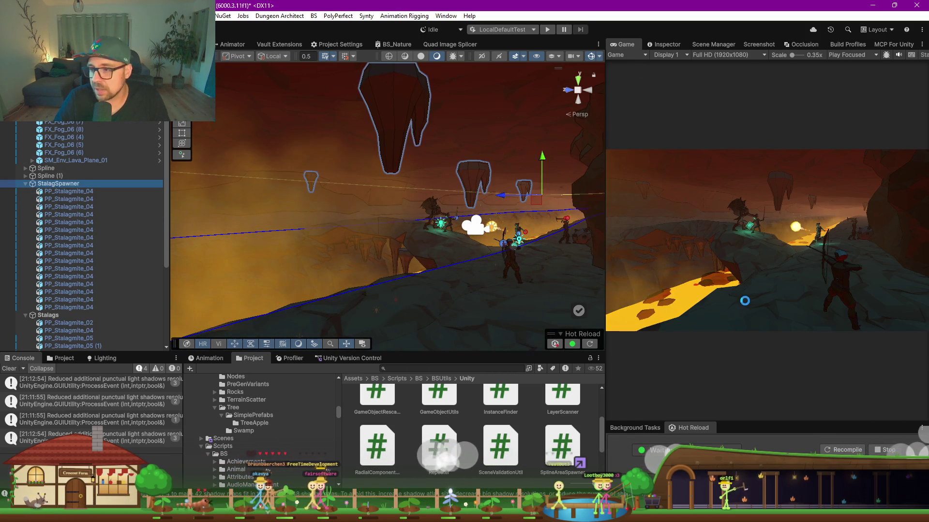
pyautogui.click(658, 45)
pyautogui.click(777, 323)
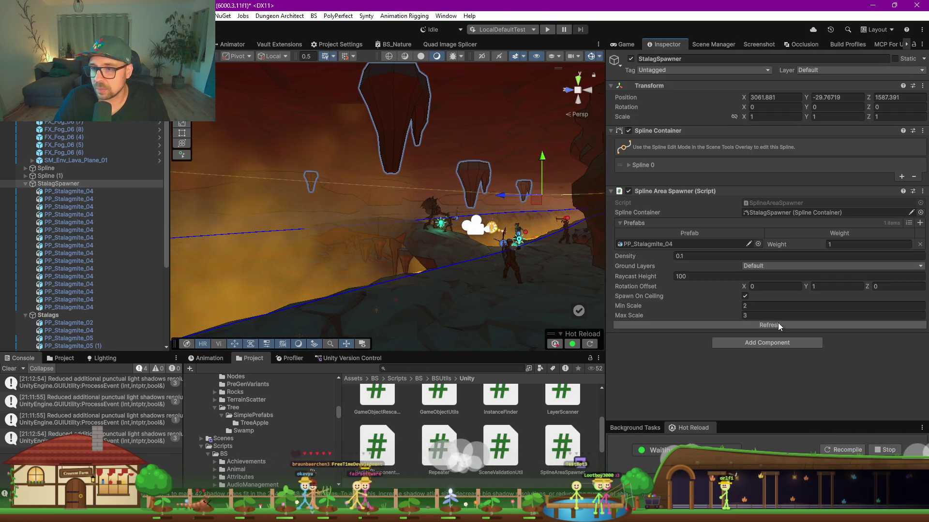
pyautogui.moveTo(665, 44); pyautogui.dragTo(490, 51)
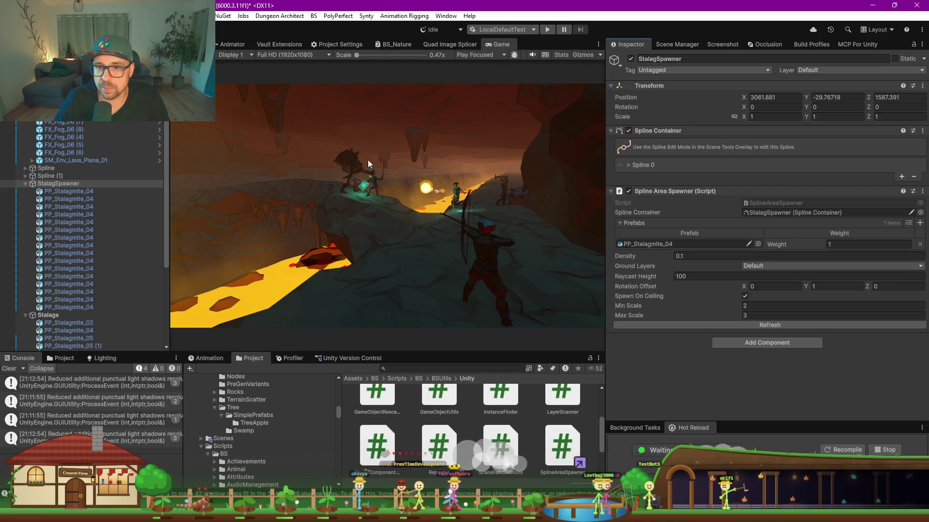
# Set Density to 0.08, respawn the stalactites a few times, and return to Scene view.
pyautogui.click(740, 326)
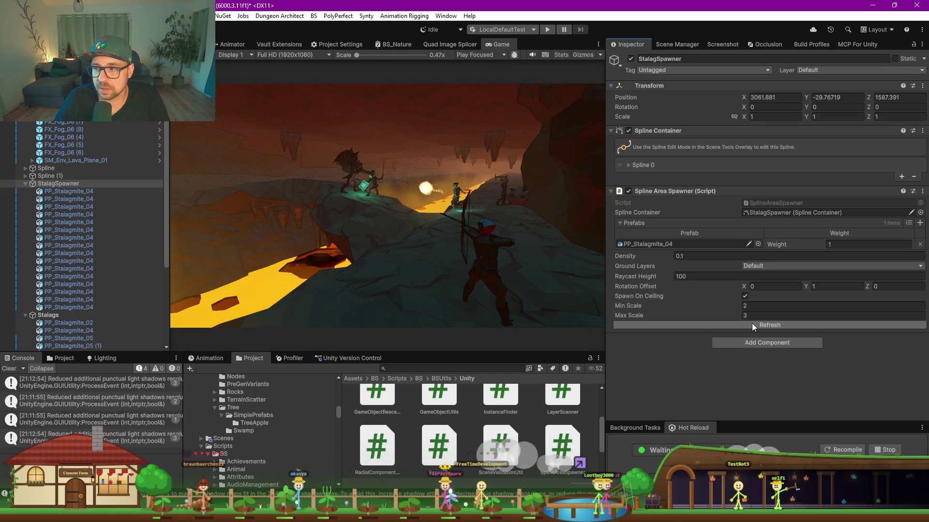
pyautogui.write('0.08')
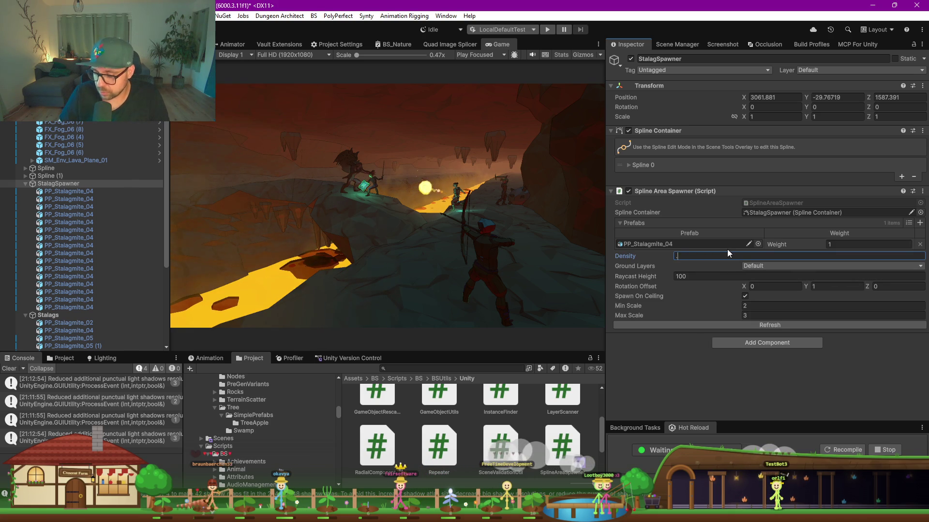
pyautogui.click(750, 327)
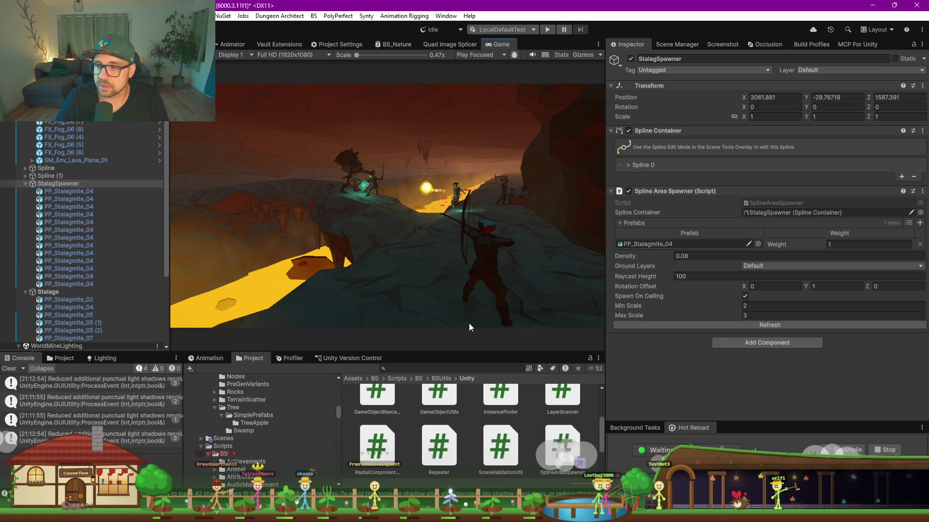
pyautogui.click(788, 327)
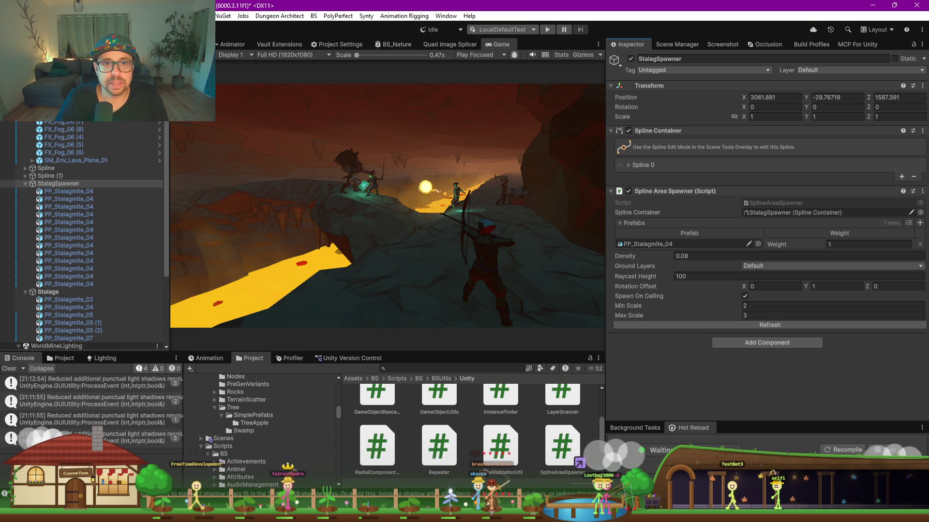
pyautogui.hotkey('ctrl', '1')
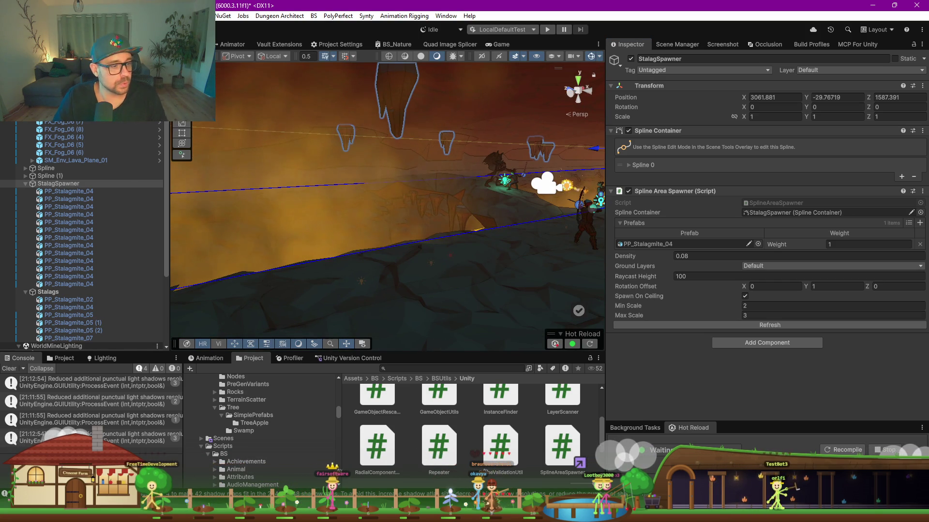
pyautogui.hotkey('alt', 'Tab')
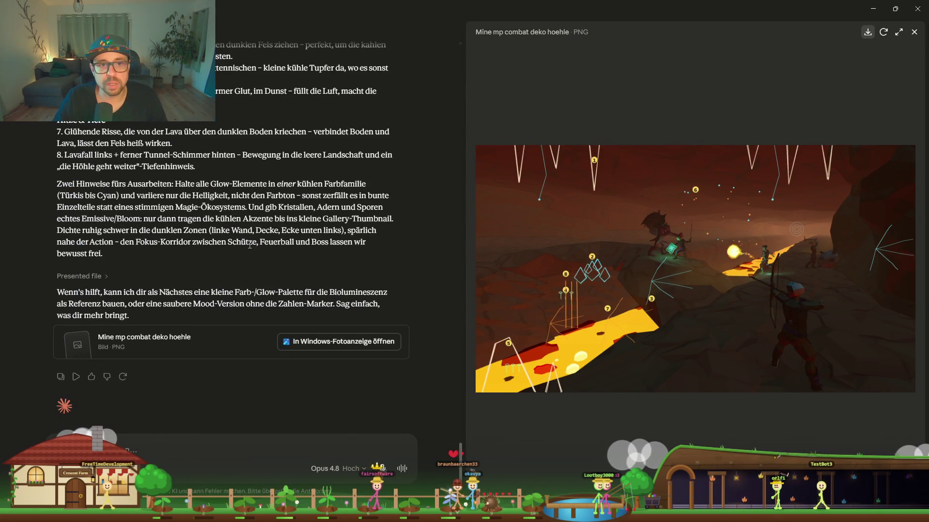
pyautogui.scroll(3, 250, 245)
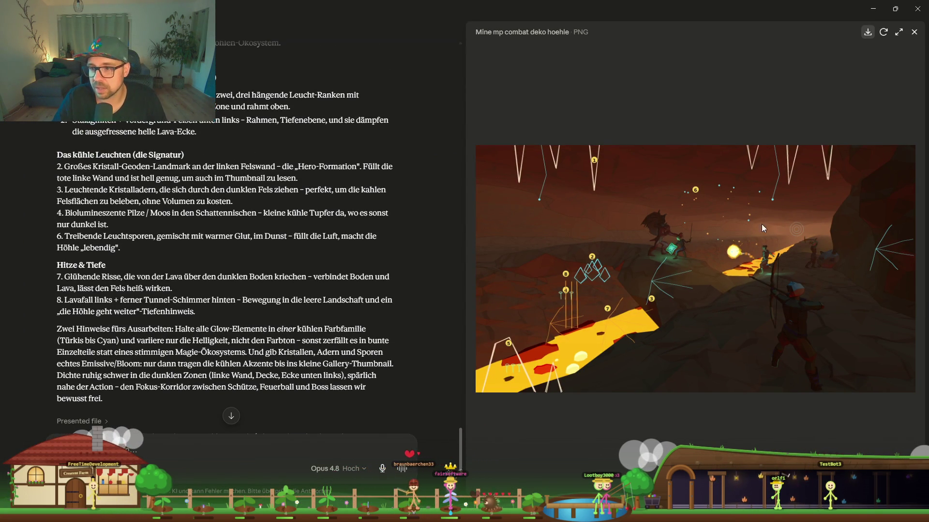
pyautogui.scroll(1, 154, 182)
pyautogui.scroll(2, 157, 199)
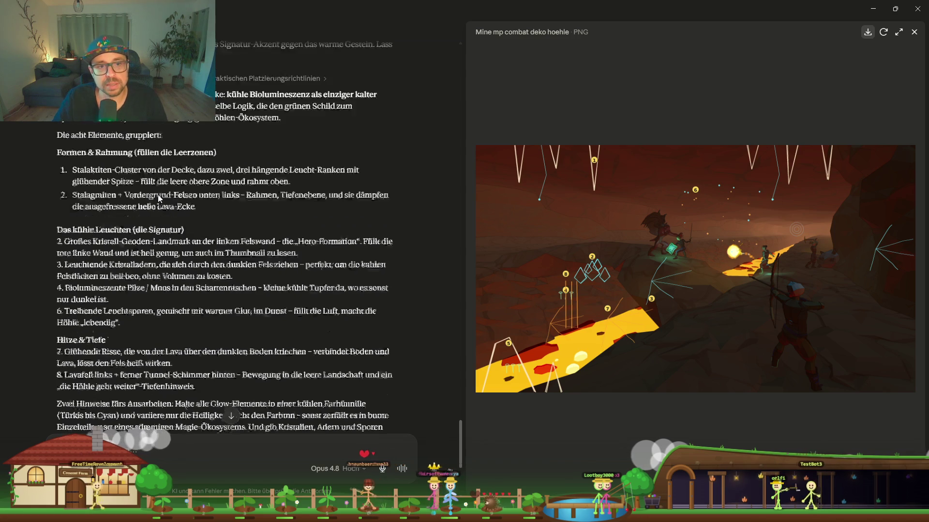
pyautogui.scroll(-2, 150, 237)
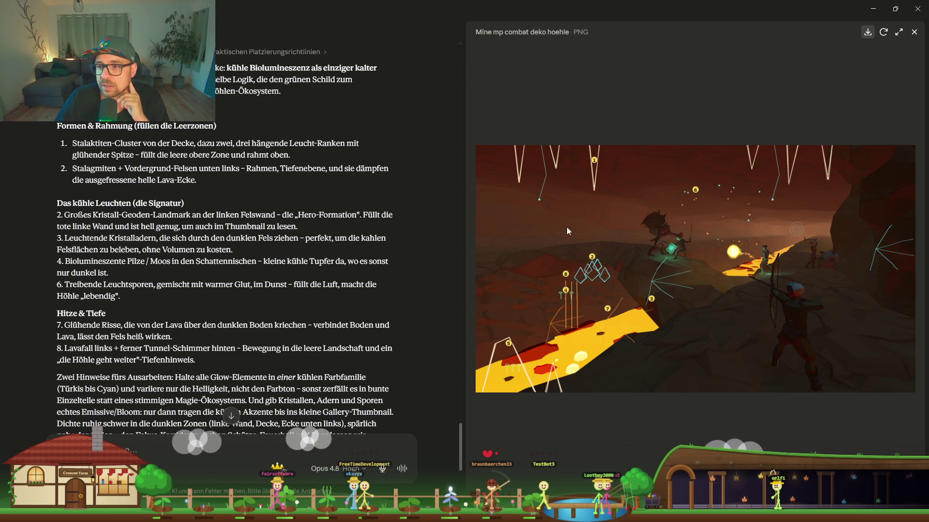
pyautogui.hotkey('alt', 'Tab')
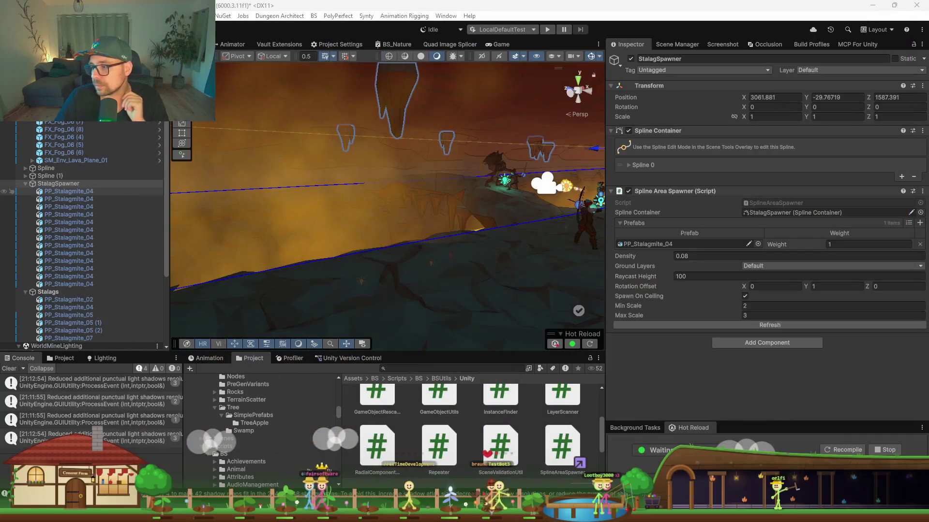
# Search the Project assets for 'crystal' and filter the results to Prefab type.
pyautogui.click(411, 371)
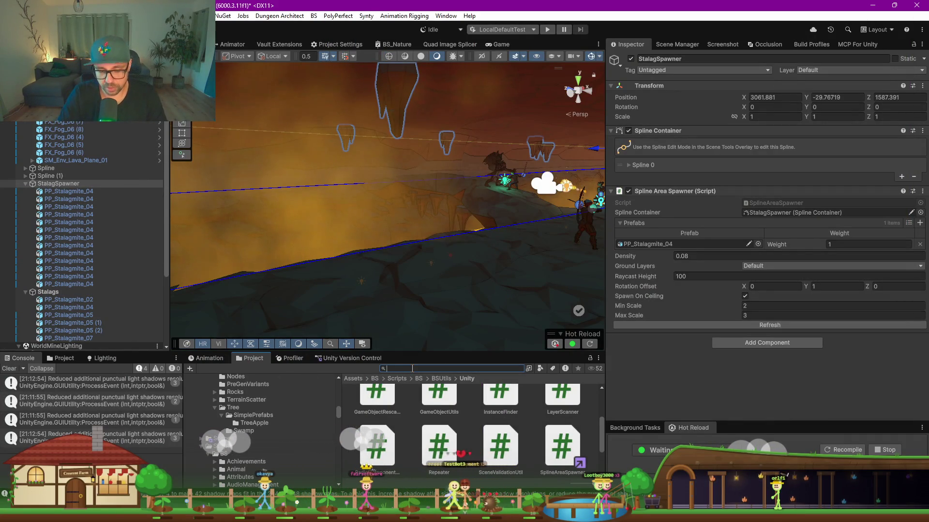
pyautogui.write('geode')
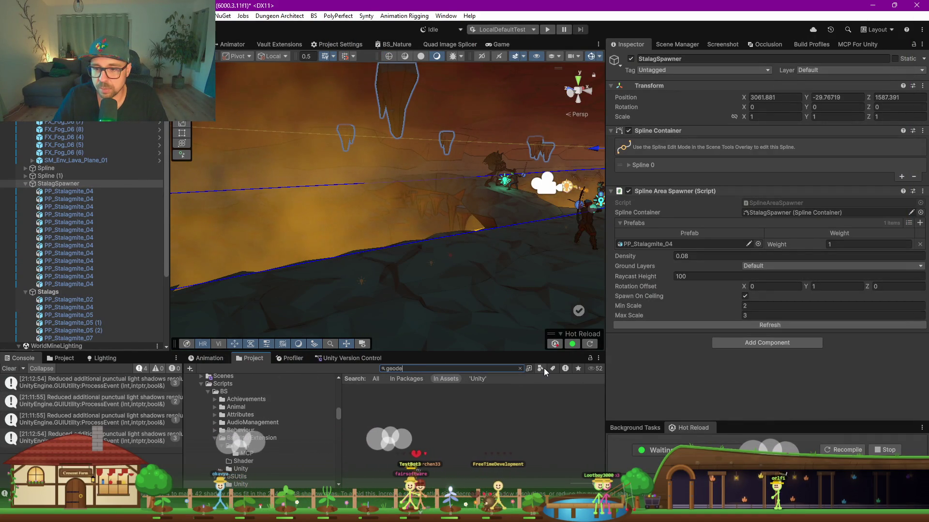
pyautogui.click(541, 369)
pyautogui.click(408, 369)
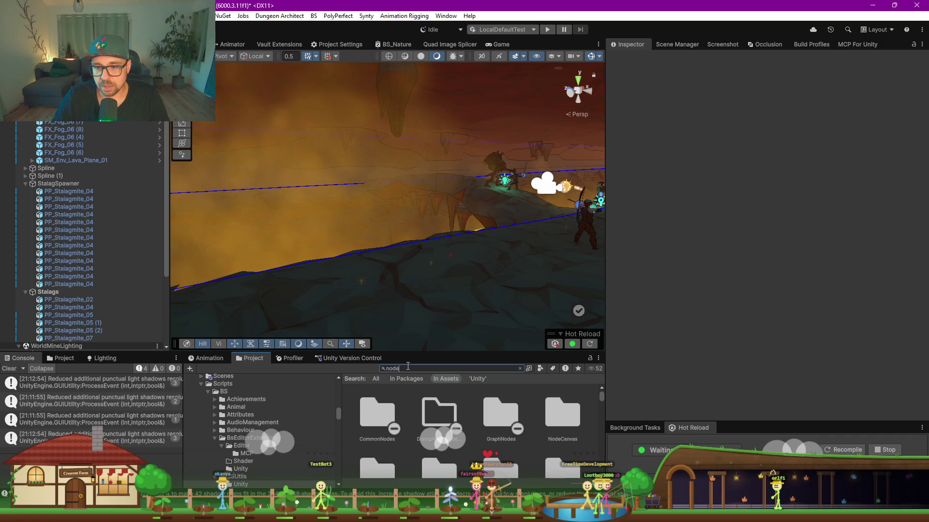
pyautogui.write('cru')
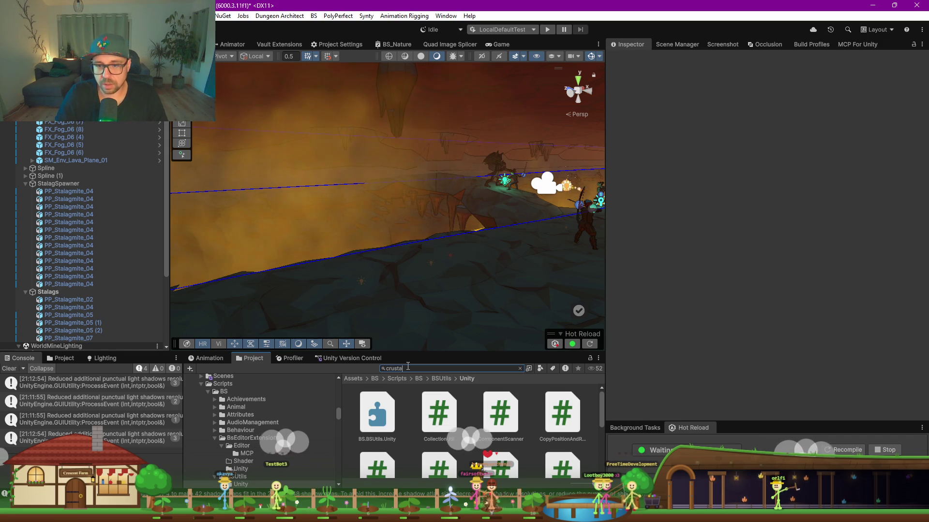
pyautogui.press('BackSpace')
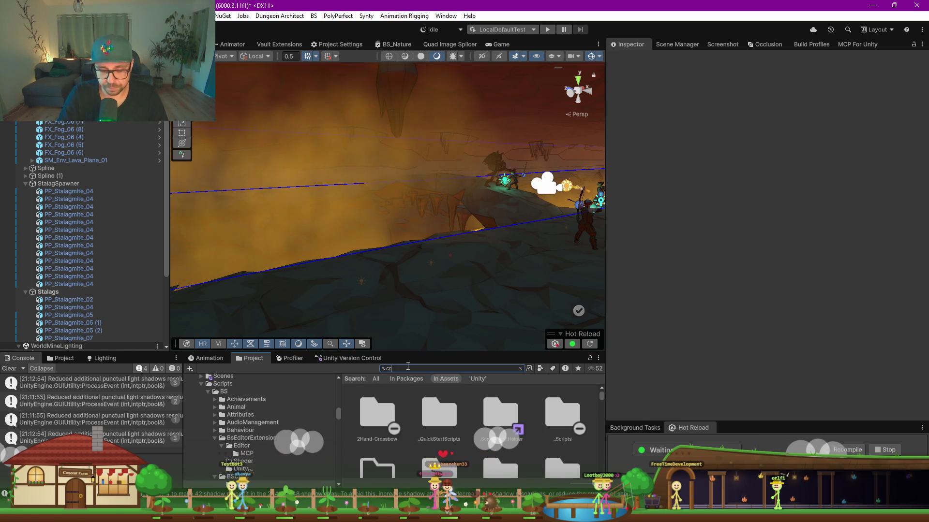
pyautogui.write('ystal')
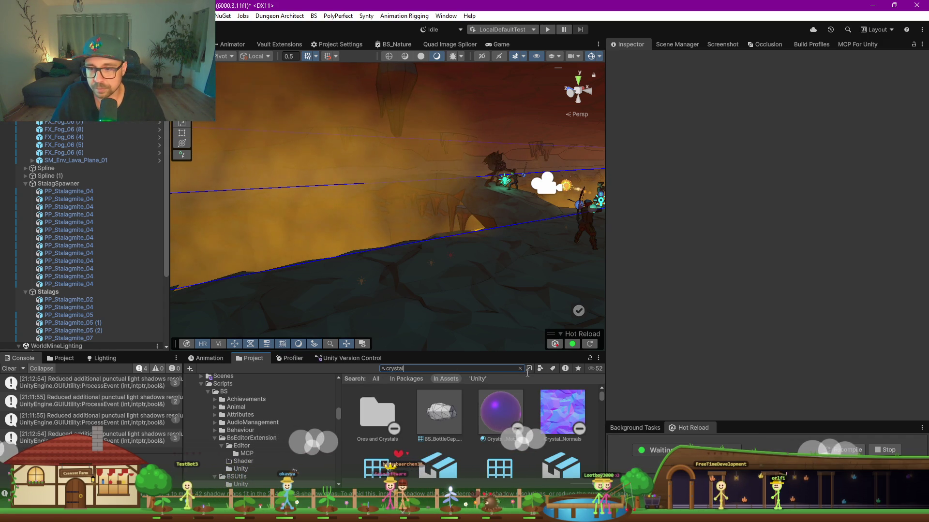
pyautogui.click(540, 370)
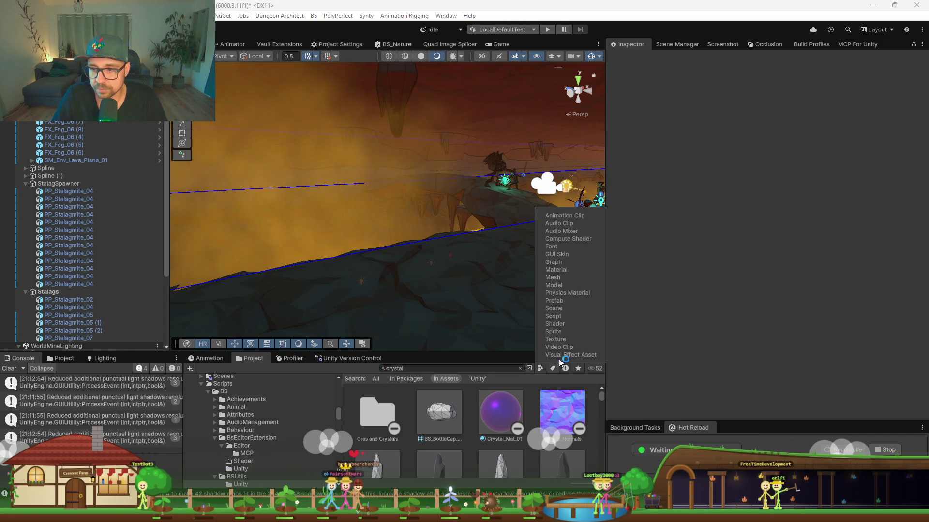
pyautogui.click(554, 301)
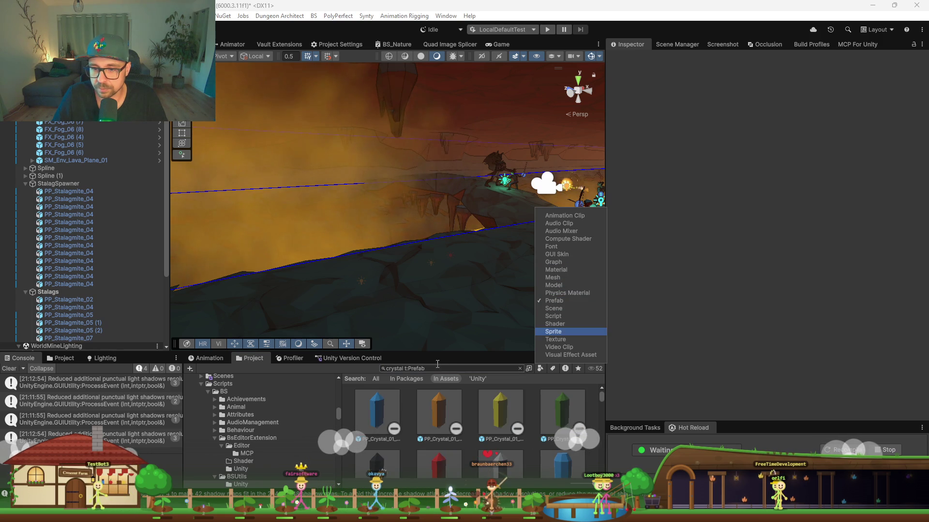
# Enlarge the Project panel and scroll through the coloured PP_Crystal prefab variants.
pyautogui.moveTo(424, 352)
pyautogui.mouseDown()
pyautogui.moveTo(433, 249)
pyautogui.moveTo(426, 219)
pyautogui.mouseUp()
pyautogui.scroll(-3, 490, 359)
pyautogui.scroll(-5, 489, 359)
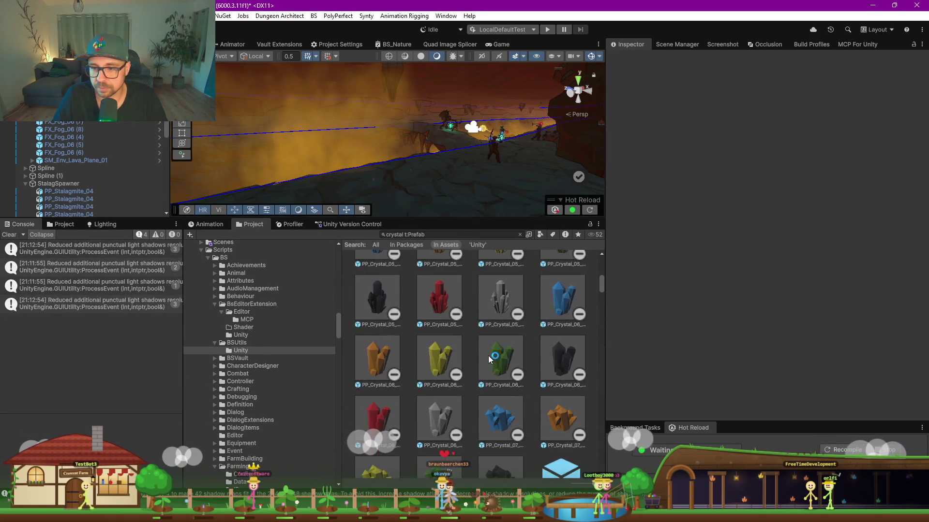
pyautogui.scroll(-6, 488, 355)
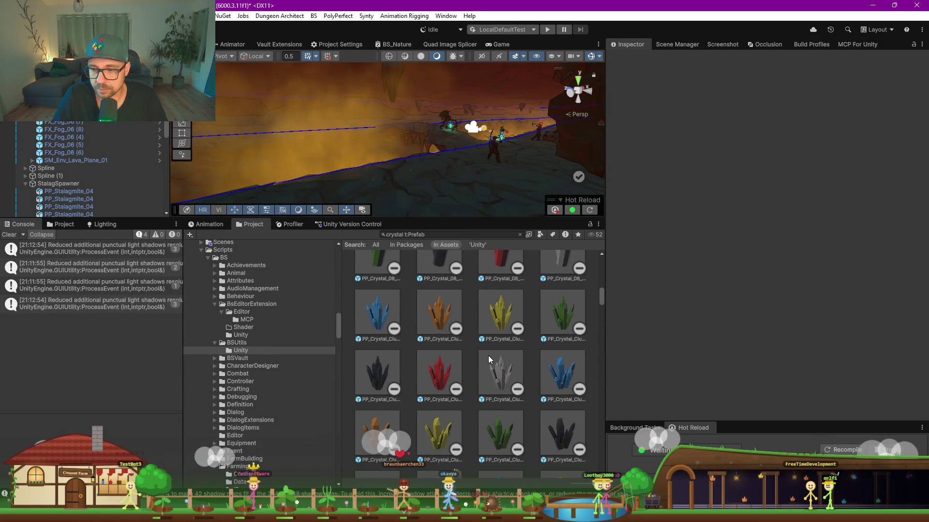
pyautogui.scroll(-1, 489, 356)
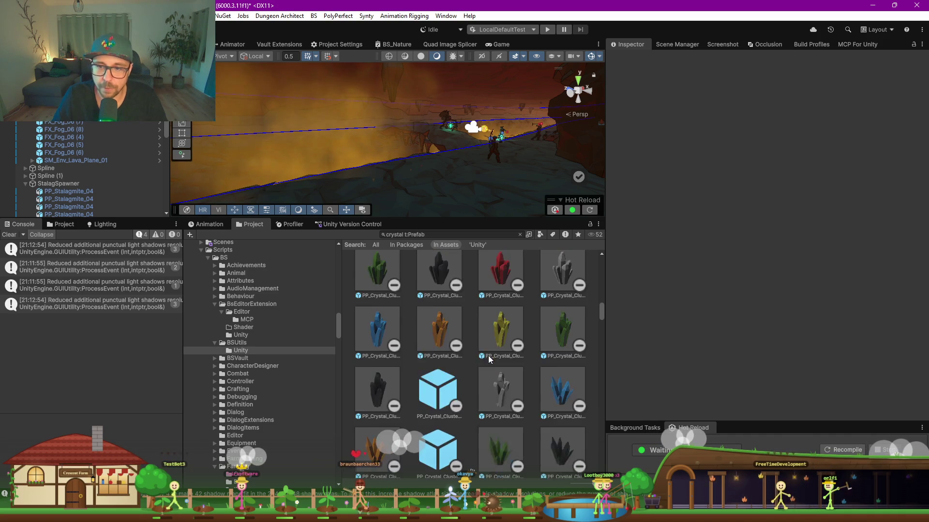
pyautogui.scroll(-3, 486, 358)
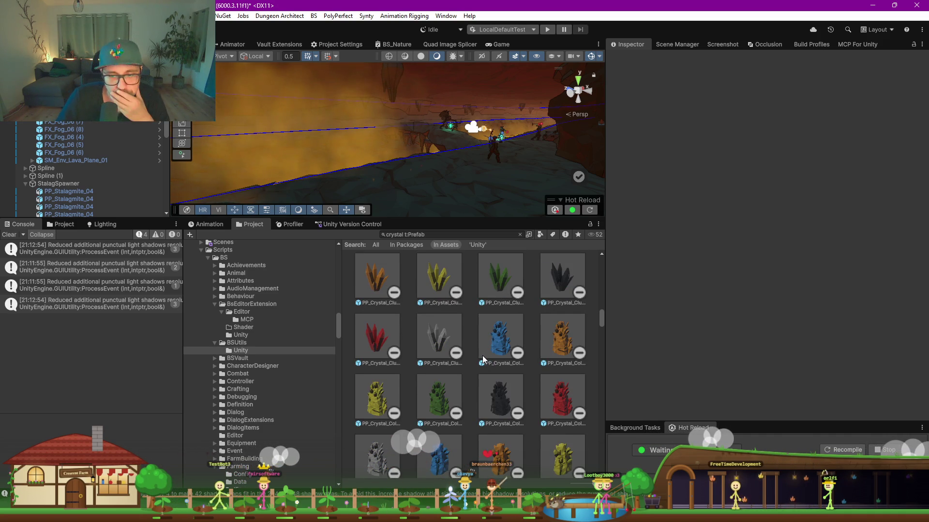
pyautogui.scroll(-5, 484, 360)
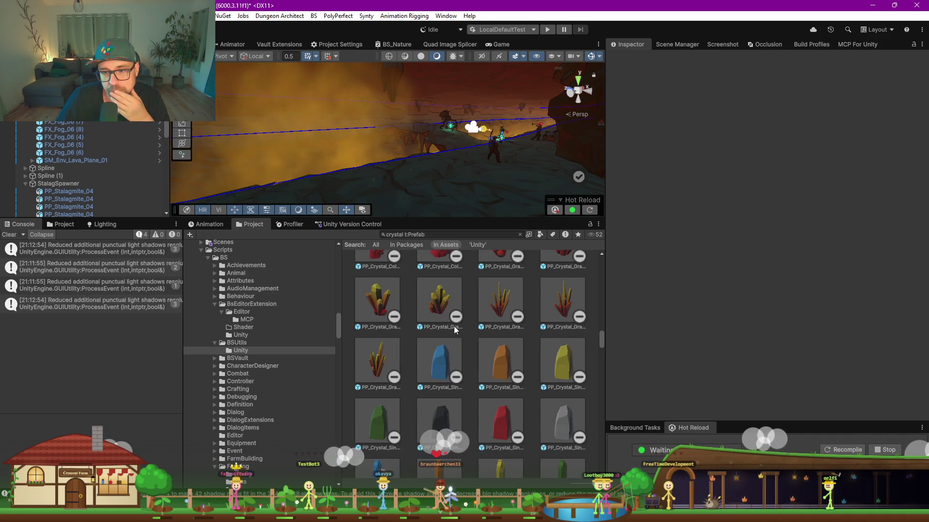
pyautogui.moveTo(439, 193)
pyautogui.mouseDown()
pyautogui.moveTo(410, 188)
pyautogui.moveTo(397, 195)
pyautogui.moveTo(399, 211)
pyautogui.mouseUp()
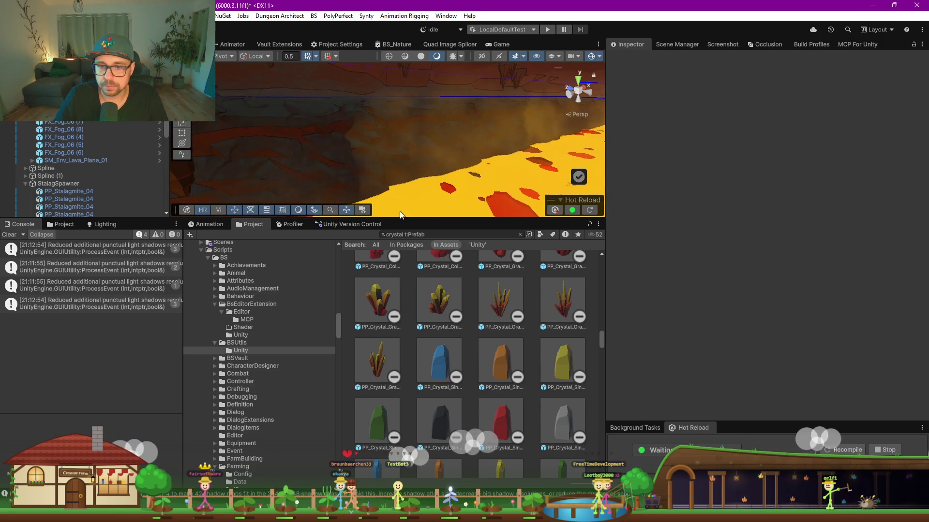
# Drag a PP_Crystal_Gradient_03 crystal prefab into the lava cave scene.
pyautogui.moveTo(383, 304); pyautogui.dragTo(403, 137)
pyautogui.click(469, 143)
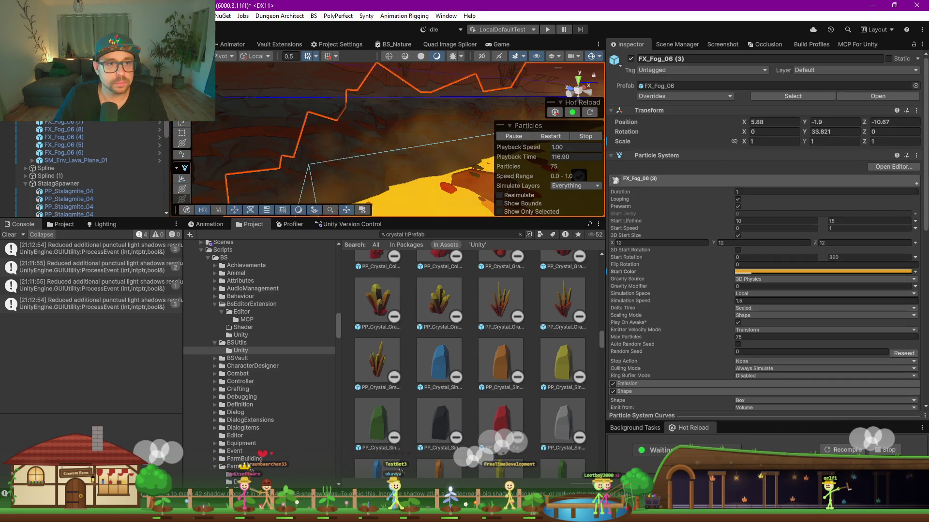
pyautogui.click(347, 129)
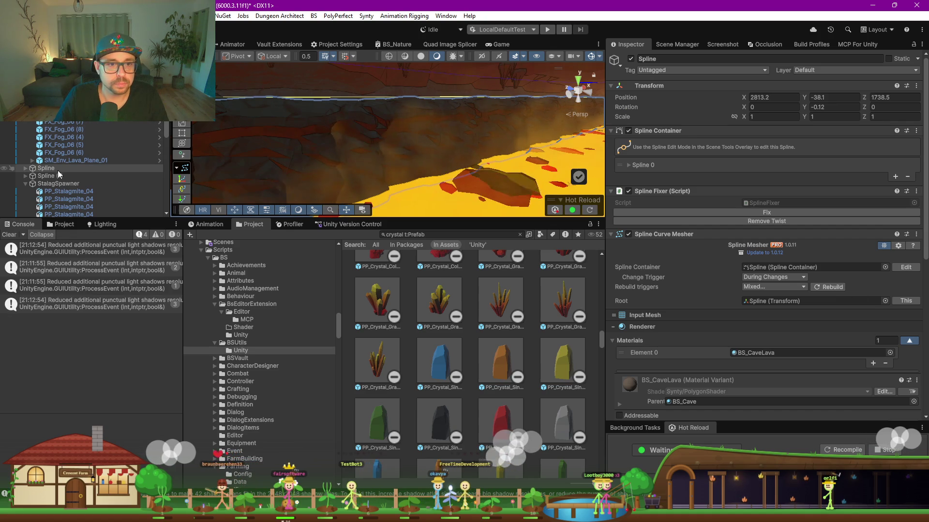
# Enable Spline Curve Mesher collision using a Custom BS_CliffFace collider shape.
pyautogui.click(611, 234)
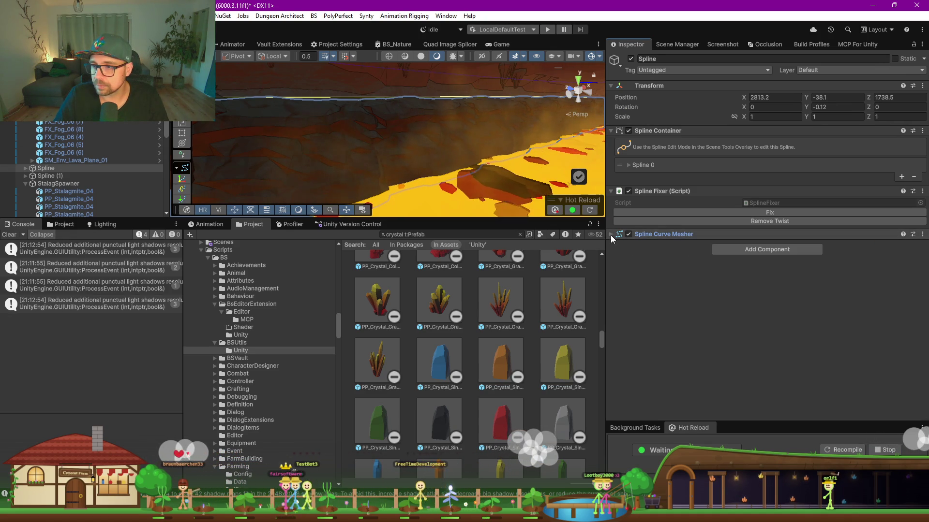
pyautogui.click(611, 235)
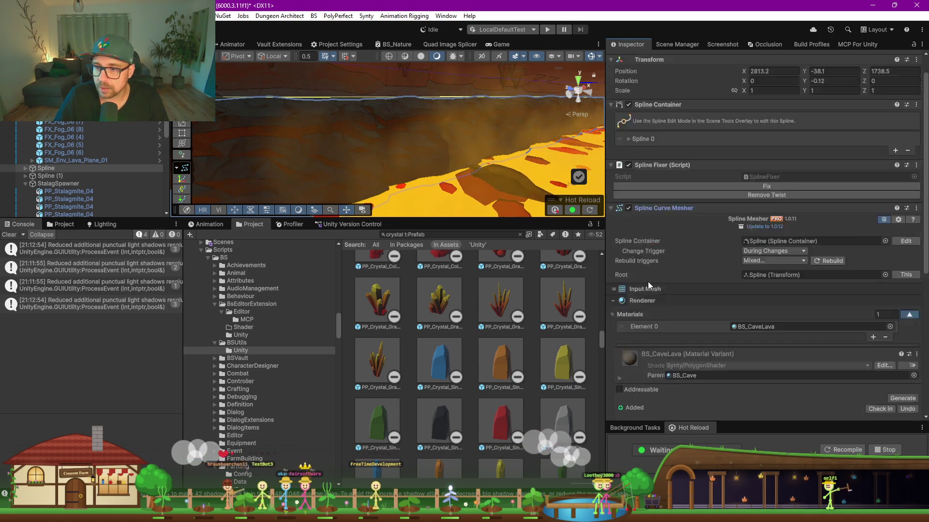
pyautogui.scroll(-5, 648, 281)
pyautogui.scroll(-2, 644, 291)
pyautogui.click(636, 341)
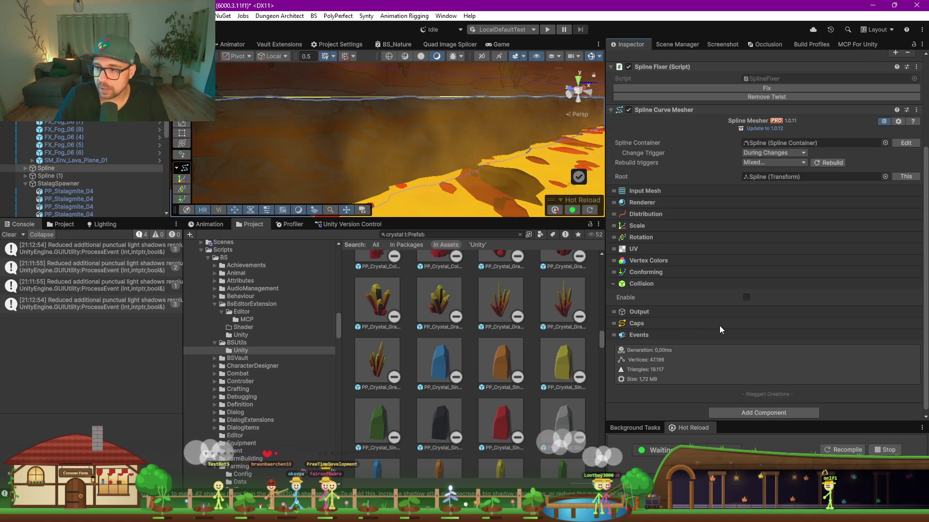
pyautogui.click(747, 293)
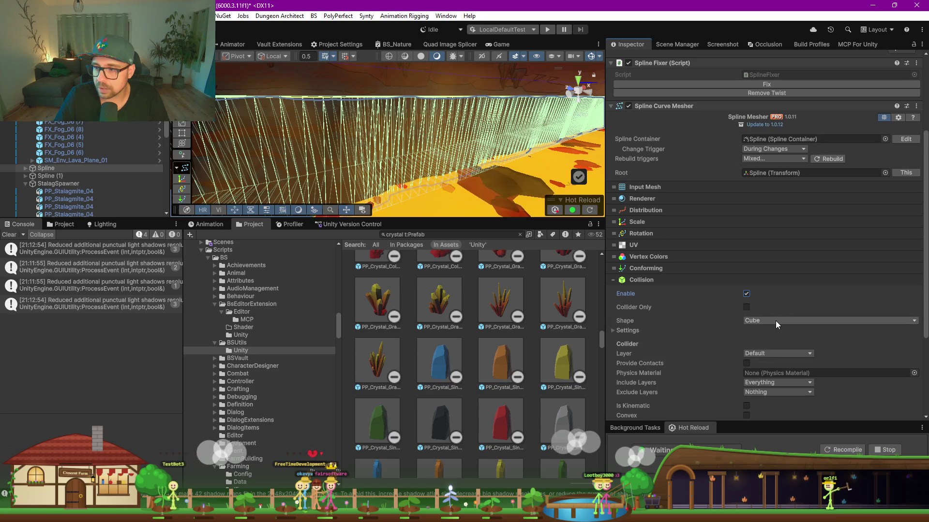
pyautogui.click(776, 321)
pyautogui.click(749, 332)
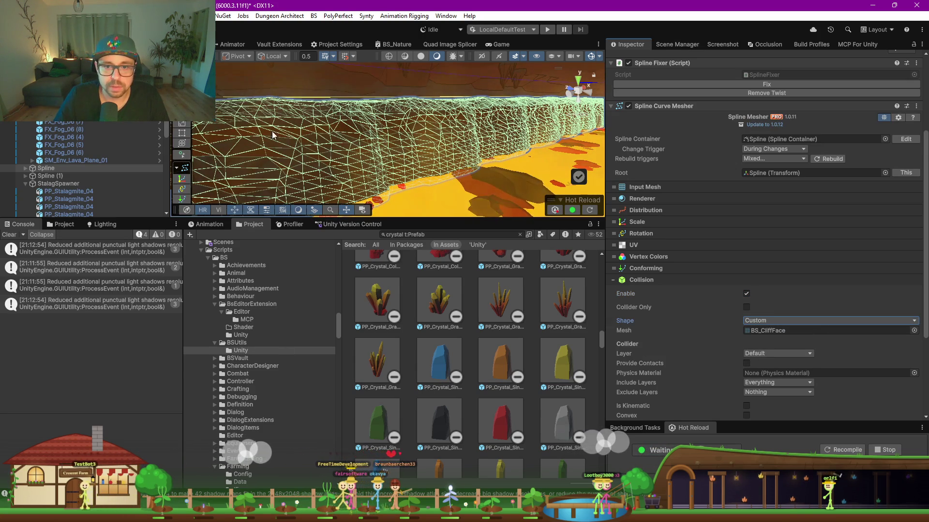
pyautogui.click(324, 155)
pyautogui.moveTo(398, 175)
pyautogui.mouseDown()
pyautogui.moveTo(450, 146)
pyautogui.moveTo(269, 170)
pyautogui.moveTo(284, 173)
pyautogui.mouseUp()
# Frame the PP_Crystal_Gradient_03 crystal and tilt it to -61.675 on X.
pyautogui.press('f')
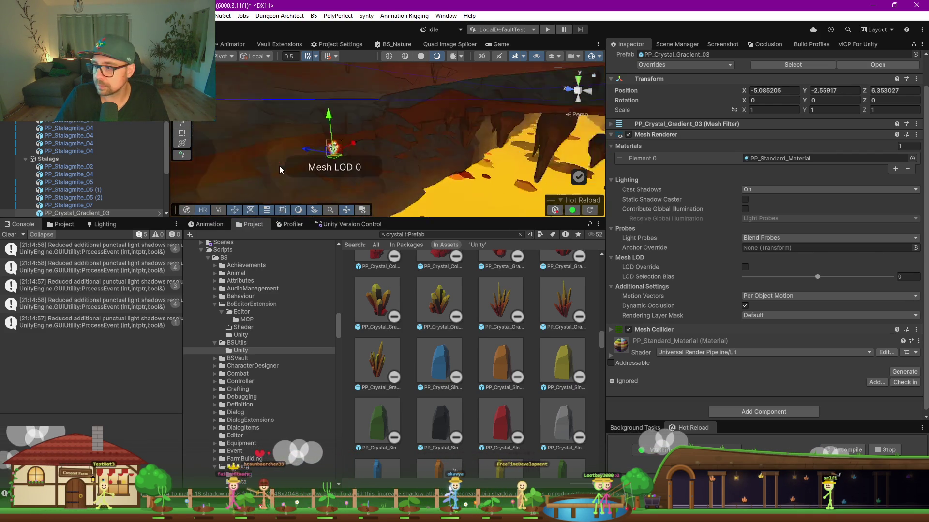
pyautogui.moveTo(425, 218); pyautogui.dragTo(425, 360)
pyautogui.moveTo(295, 202)
pyautogui.mouseDown()
pyautogui.moveTo(317, 257)
pyautogui.moveTo(352, 290)
pyautogui.moveTo(331, 205)
pyautogui.moveTo(344, 220)
pyautogui.moveTo(338, 213)
pyautogui.moveTo(481, 102)
pyautogui.mouseUp()
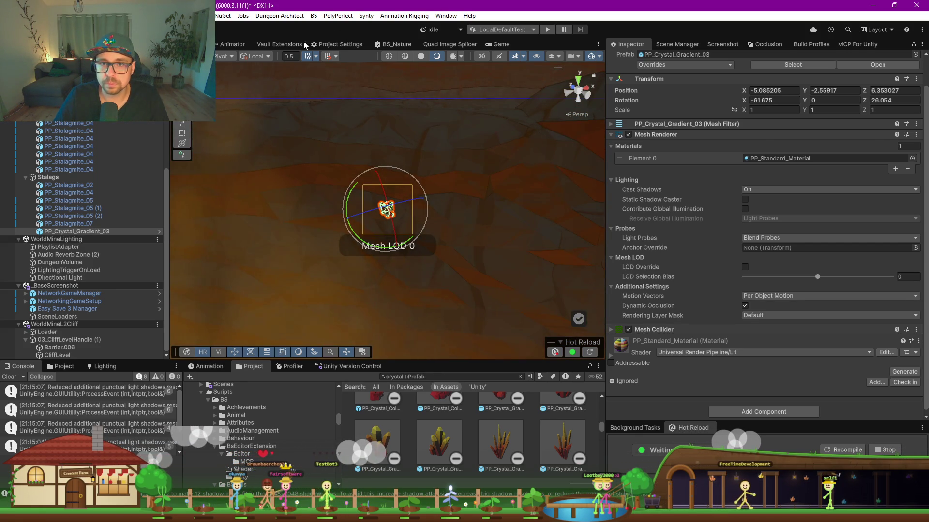
# Dock the Game view beside the Inspector and move the crystal higher onto the cave wall.
pyautogui.moveTo(498, 44)
pyautogui.mouseDown()
pyautogui.moveTo(647, 51)
pyautogui.moveTo(638, 47)
pyautogui.mouseUp()
pyautogui.moveTo(370, 134)
pyautogui.keyDown('alt'); pyautogui.mouseDown()
pyautogui.moveTo(367, 149)
pyautogui.moveTo(402, 201)
pyautogui.moveTo(280, 210)
pyautogui.moveTo(345, 207)
pyautogui.moveTo(340, 212)
pyautogui.moveTo(426, 246)
pyautogui.moveTo(515, 260)
pyautogui.mouseUp(); pyautogui.keyUp('alt')
pyautogui.press('e')
pyautogui.press('w')
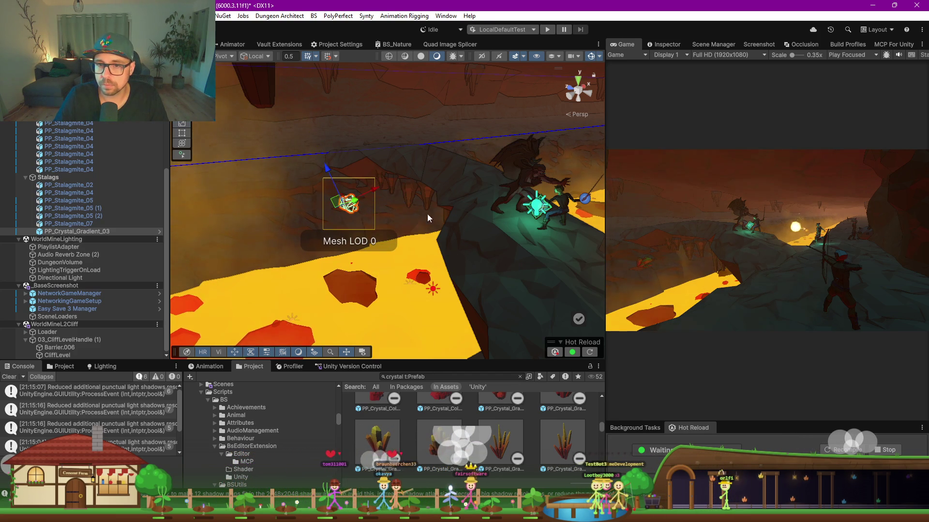
pyautogui.moveTo(350, 207)
pyautogui.mouseDown()
pyautogui.moveTo(327, 196)
pyautogui.moveTo(320, 181)
pyautogui.moveTo(329, 180)
pyautogui.mouseUp()
pyautogui.scroll(2, 349, 183)
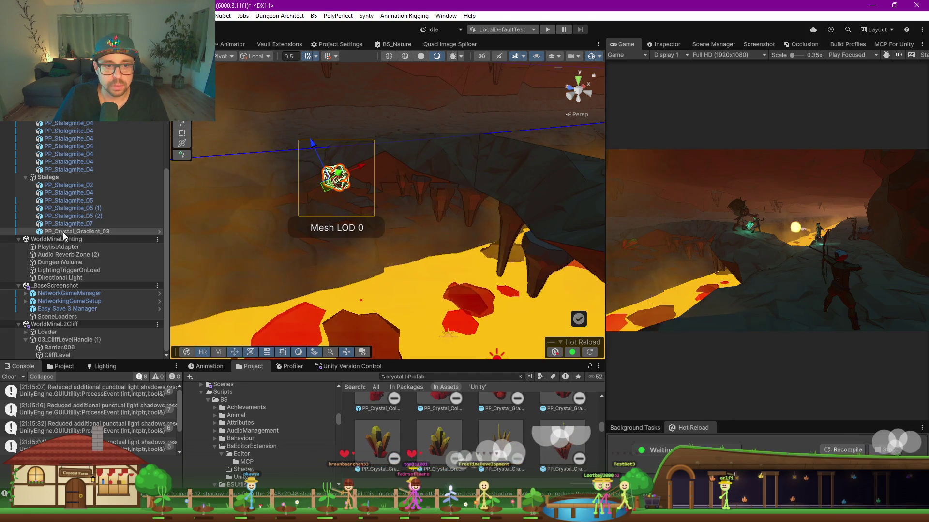
# Add a Point Light as a child of PP_Crystal_Gradient_03.
pyautogui.rightClick(63, 233)
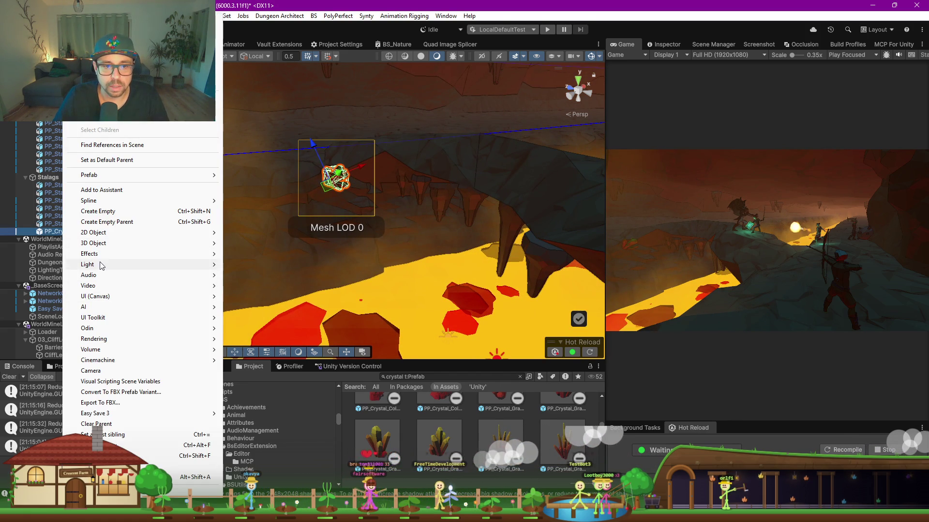
pyautogui.moveTo(102, 263)
pyautogui.click(253, 276)
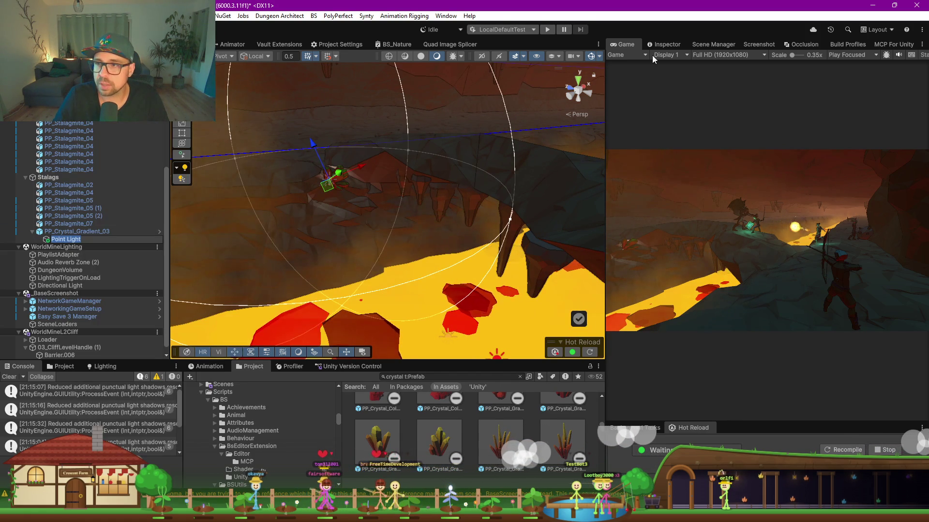
# Colour the point light yellow (F5FB3A) and position it just above the crystal.
pyautogui.click(676, 47)
pyautogui.click(771, 195)
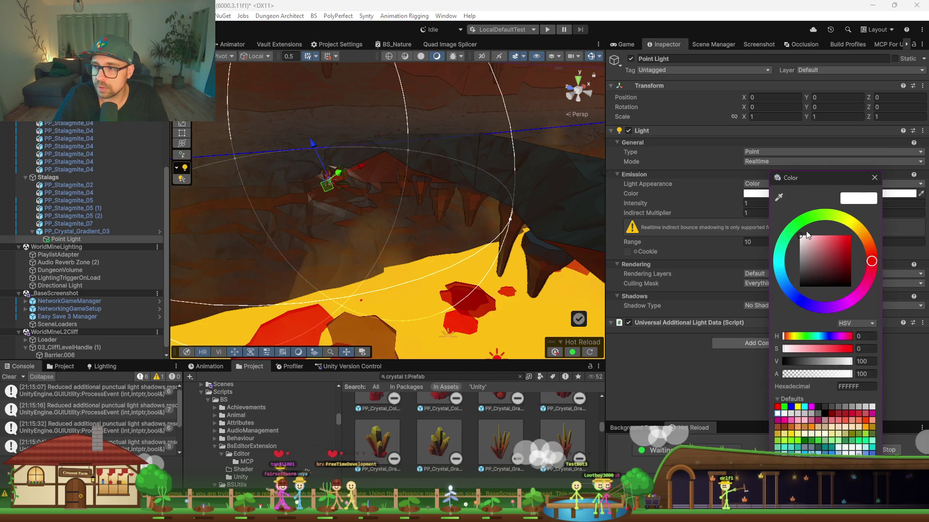
pyautogui.click(779, 254)
pyautogui.click(825, 240)
pyautogui.moveTo(825, 240)
pyautogui.mouseDown()
pyautogui.moveTo(840, 241)
pyautogui.moveTo(845, 224)
pyautogui.mouseUp()
pyautogui.click(844, 219)
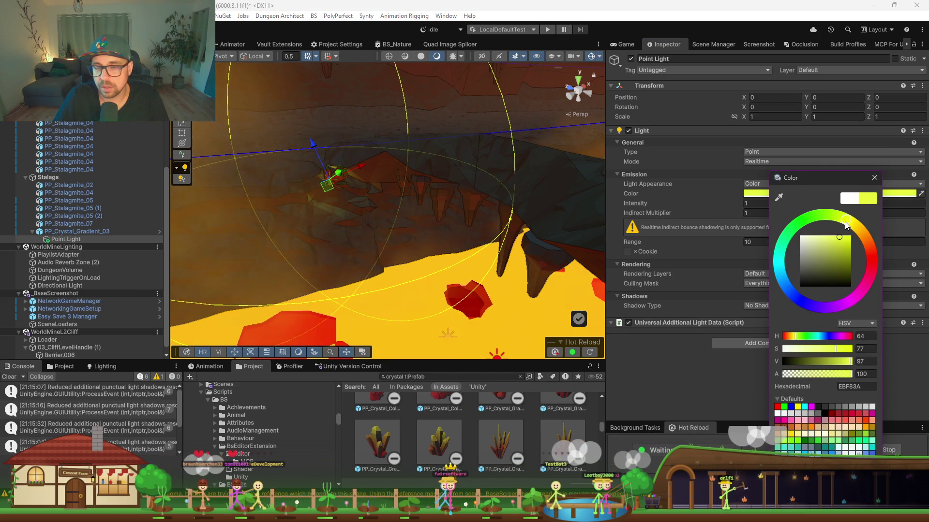
pyautogui.moveTo(329, 187)
pyautogui.mouseDown()
pyautogui.moveTo(321, 196)
pyautogui.moveTo(332, 187)
pyautogui.mouseUp()
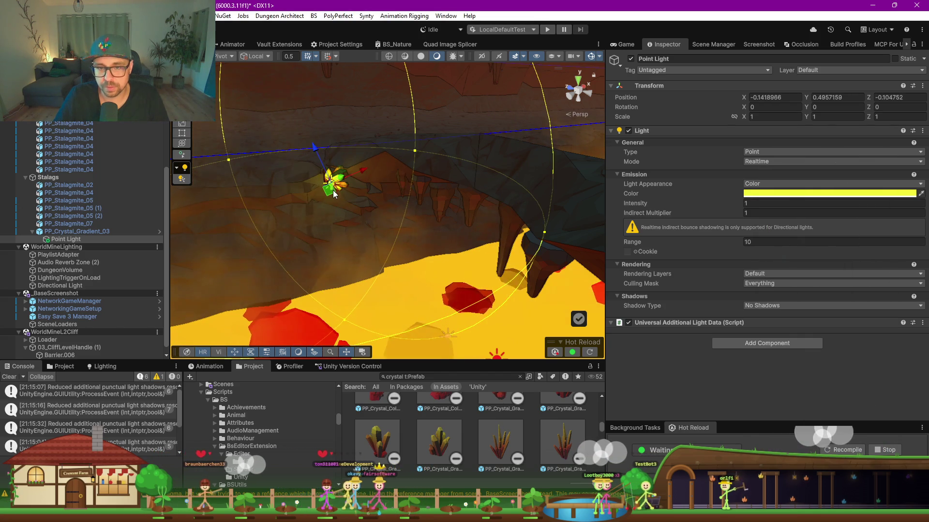
pyautogui.click(332, 186)
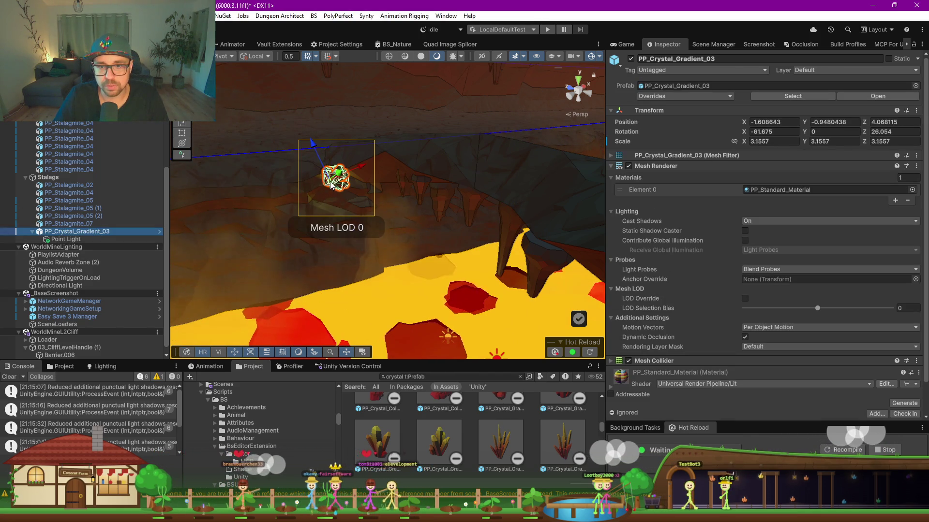
# Nudge the crystal down-left and shift its point light along X.
pyautogui.moveTo(331, 186); pyautogui.dragTo(328, 196)
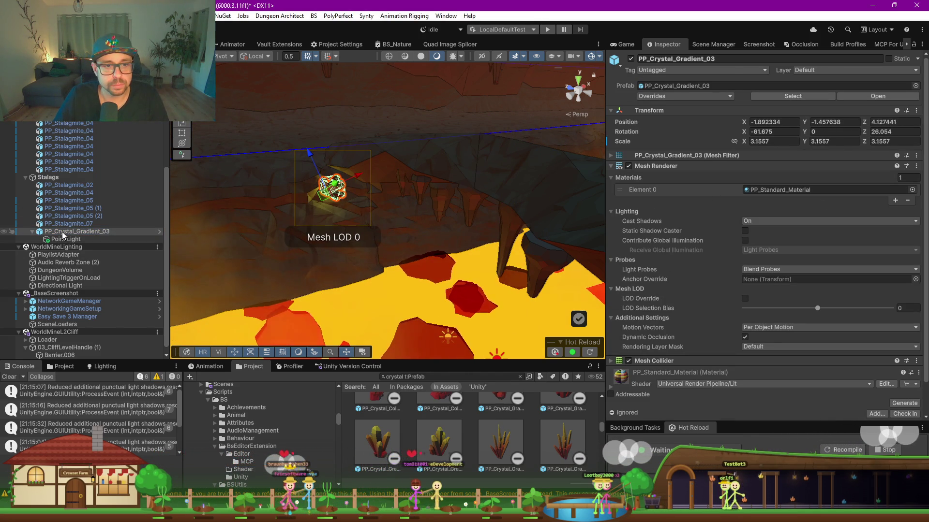
pyautogui.click(344, 194)
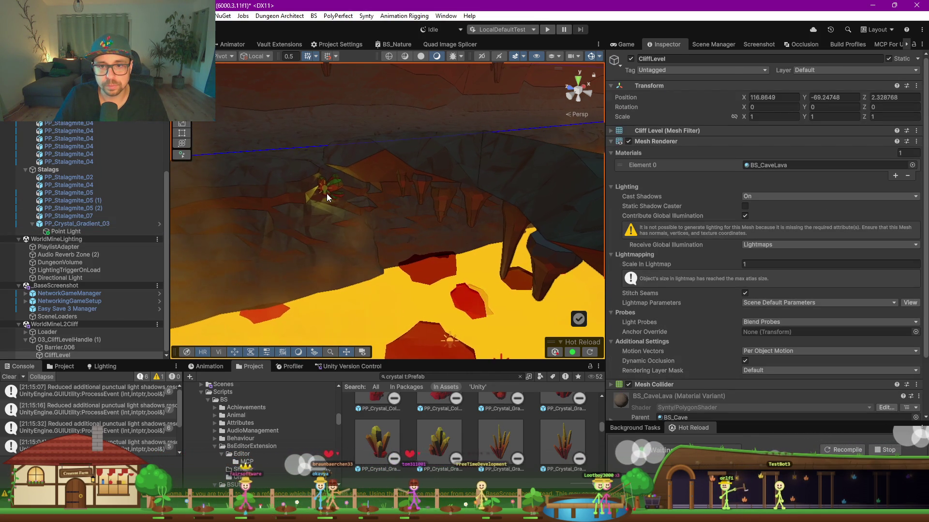
pyautogui.click(328, 191)
pyautogui.moveTo(365, 175); pyautogui.dragTo(338, 181)
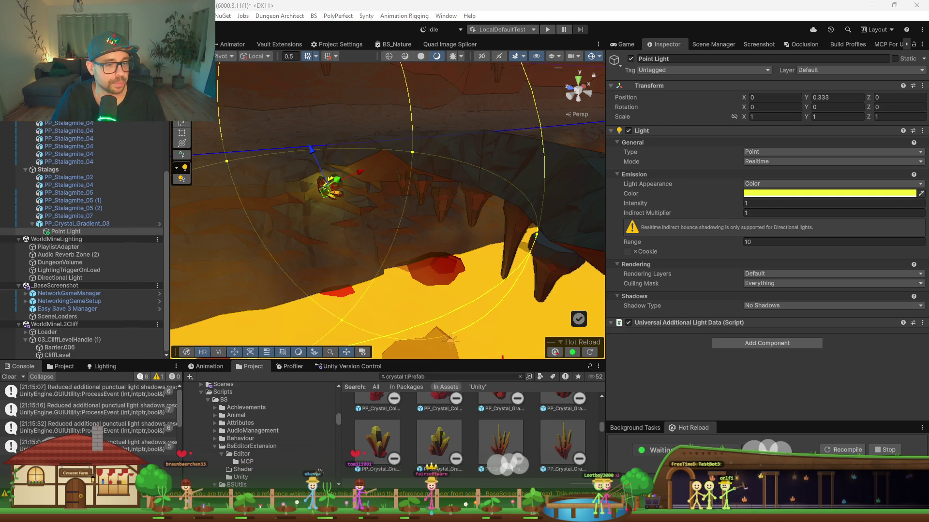
# Orbit and widen the Scene view, then switch to the Farm_Advanced_8k.png screenshot.
pyautogui.moveTo(387, 251)
pyautogui.mouseDown()
pyautogui.moveTo(483, 258)
pyautogui.moveTo(422, 258)
pyautogui.mouseUp()
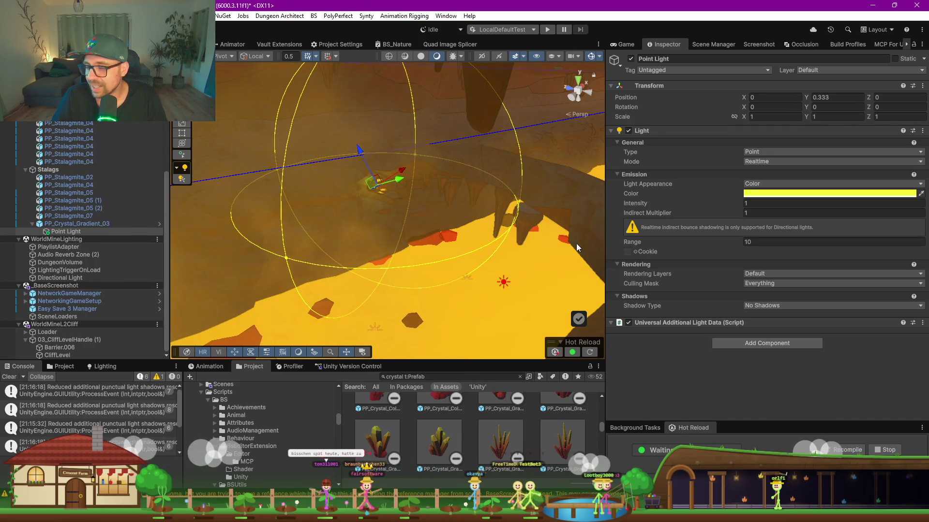
pyautogui.moveTo(606, 202); pyautogui.dragTo(654, 208)
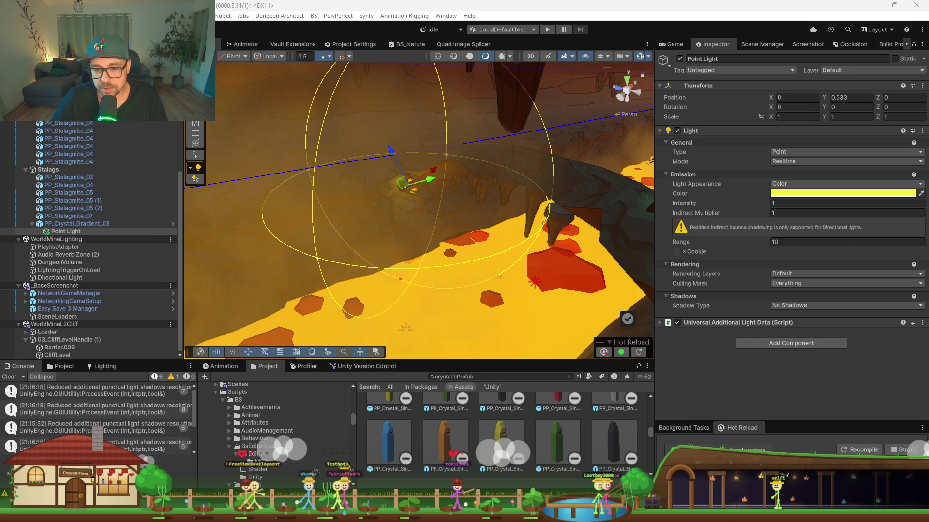
pyautogui.moveTo(380, 512)
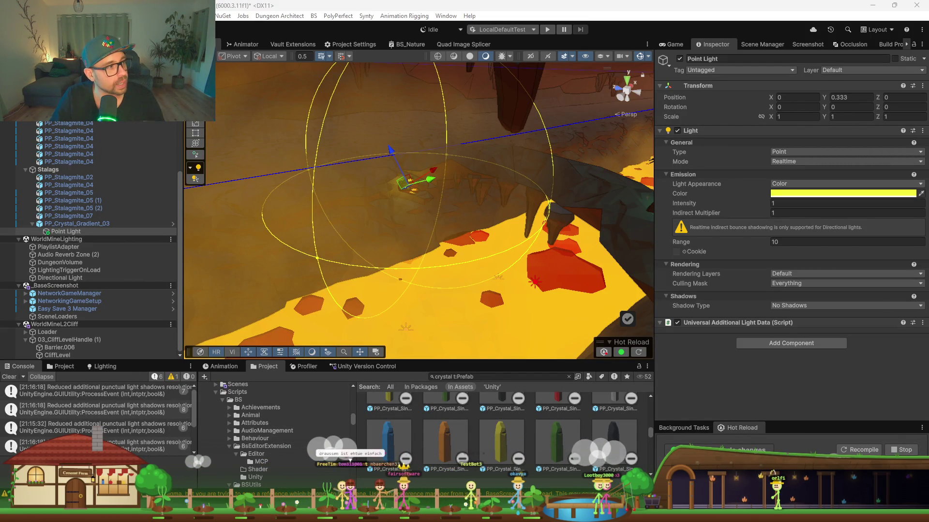
pyautogui.hotkey('alt', 'Tab')
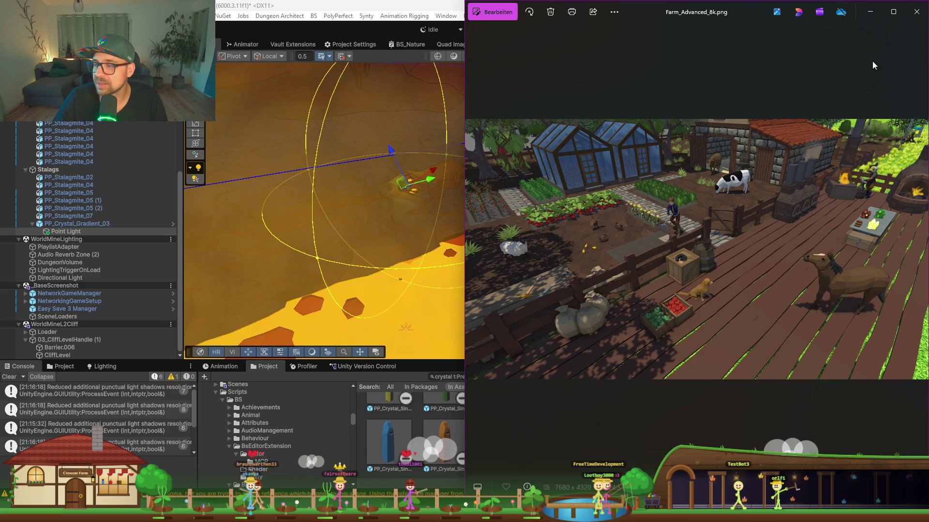
# Maximize the Farm_Advanced_8k.png screenshot in Photos, study it, then close the viewer.
pyautogui.click(893, 12)
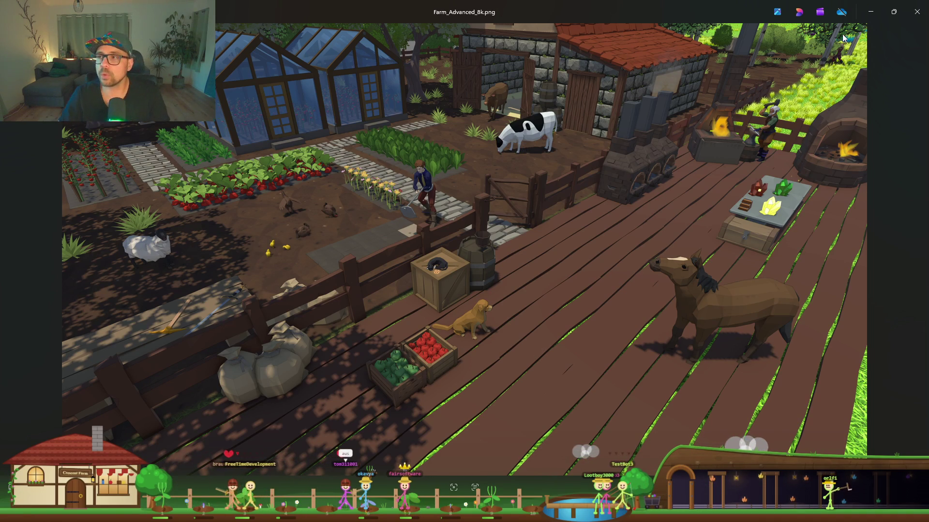
pyautogui.click(917, 12)
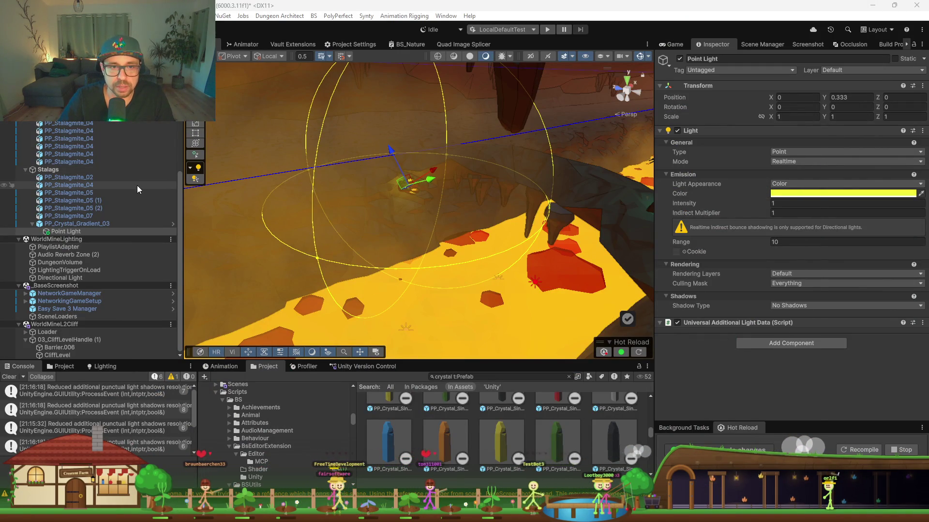
# Select PP_Stalagmite_04, dock the Game tab in the centre area, and return to Scene view.
pyautogui.click(95, 147)
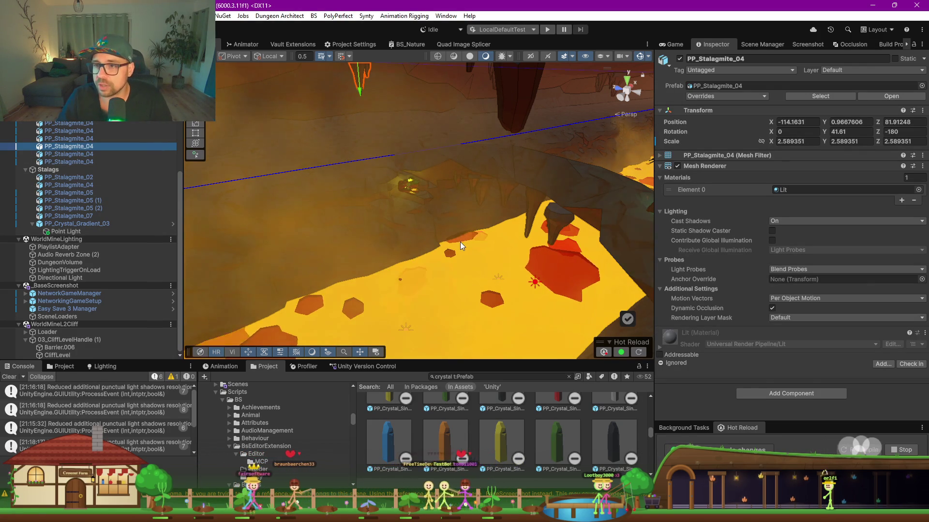
pyautogui.moveTo(675, 46); pyautogui.dragTo(559, 48)
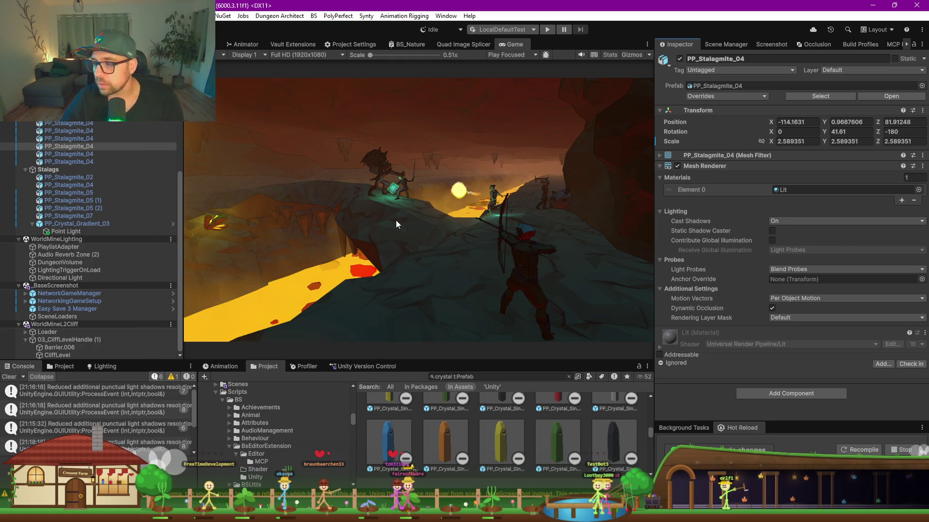
pyautogui.hotkey('ctrl', '1')
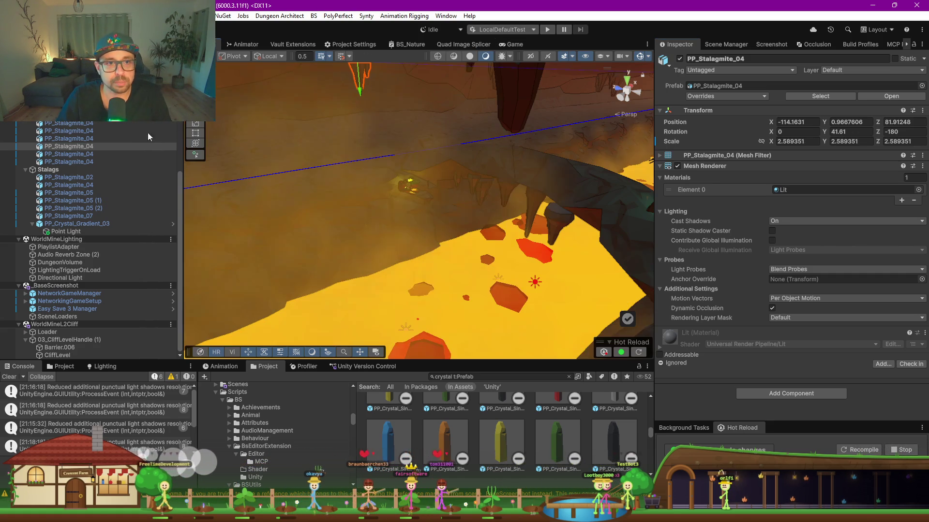
# Show the Scene Manager's scene list scrolled down to the _ScreenShots scenes.
pyautogui.scroll(5, 182, 224)
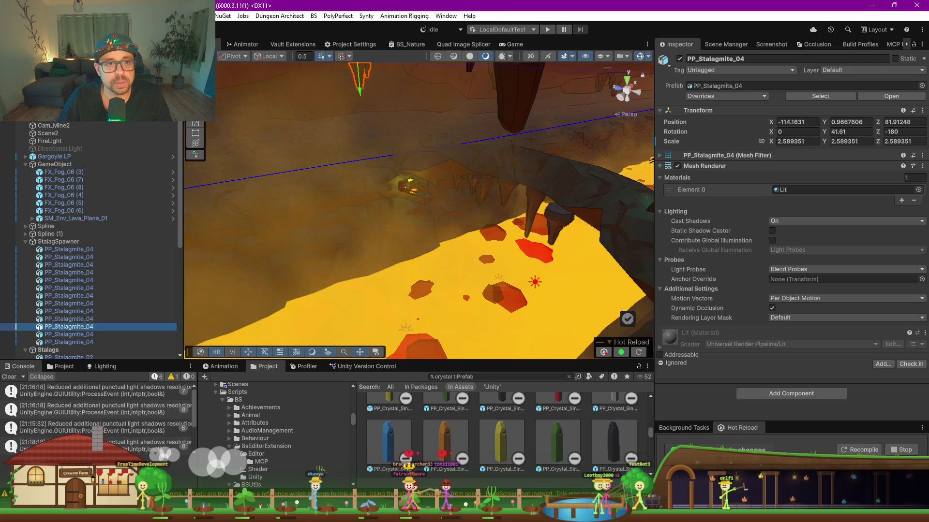
pyautogui.scroll(-10, 97, 237)
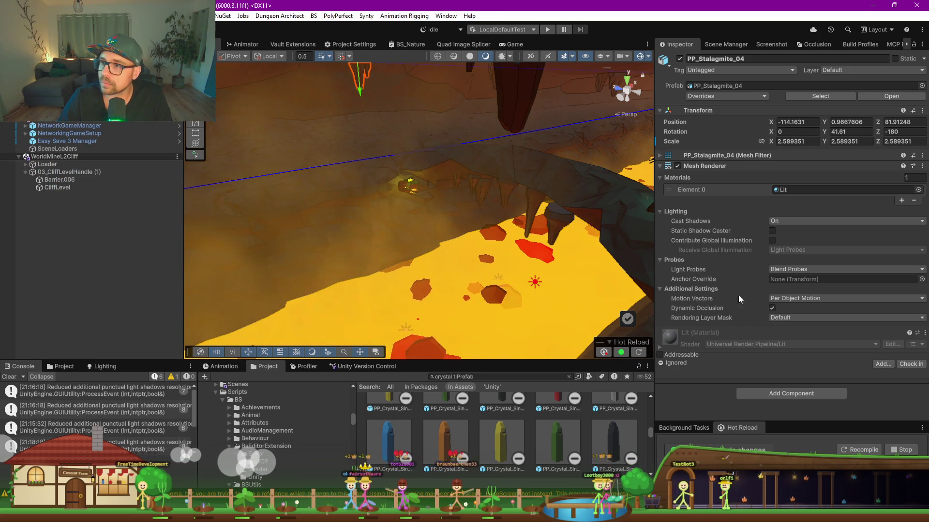
pyautogui.click(743, 44)
pyautogui.scroll(-5, 718, 318)
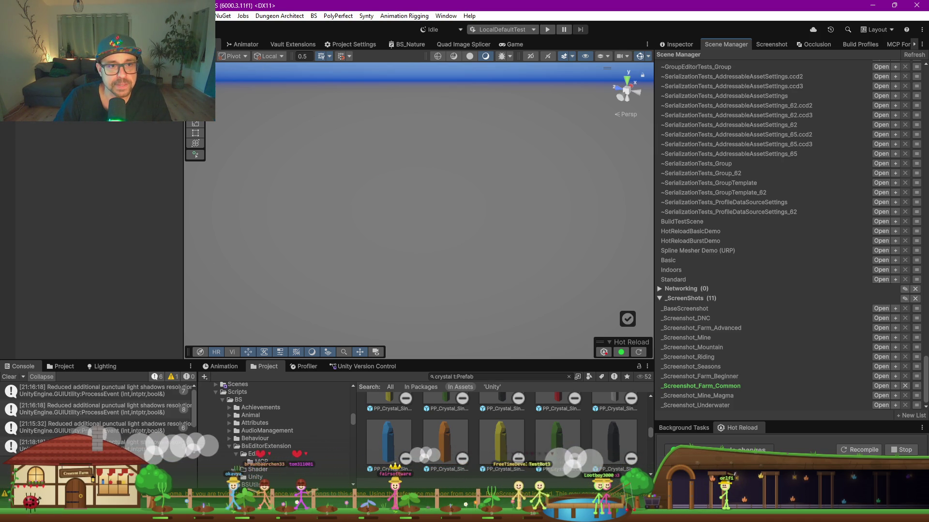
# Load the Farm_Advanced scenes via SceneLoader_Farm_Advanced's Load Editor, fly down to the farm, and hide Gizmos.
pyautogui.click(690, 43)
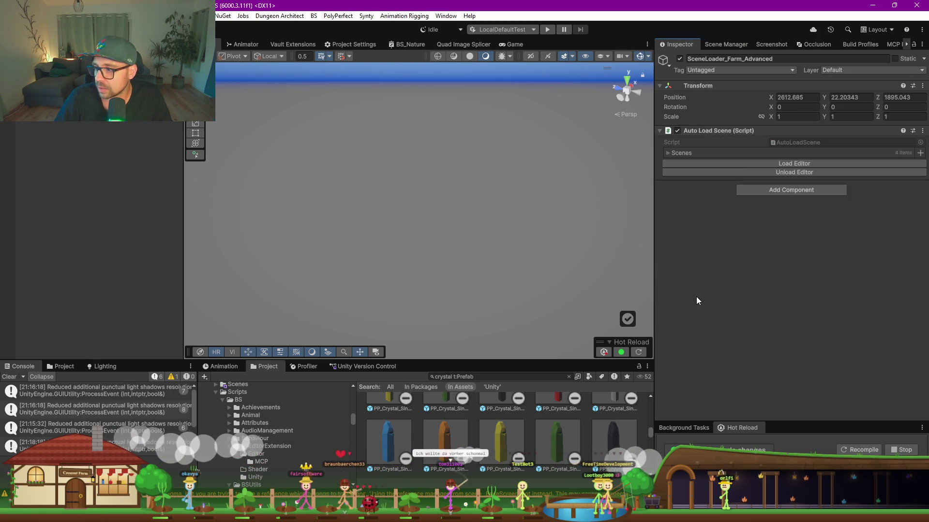
pyautogui.click(781, 163)
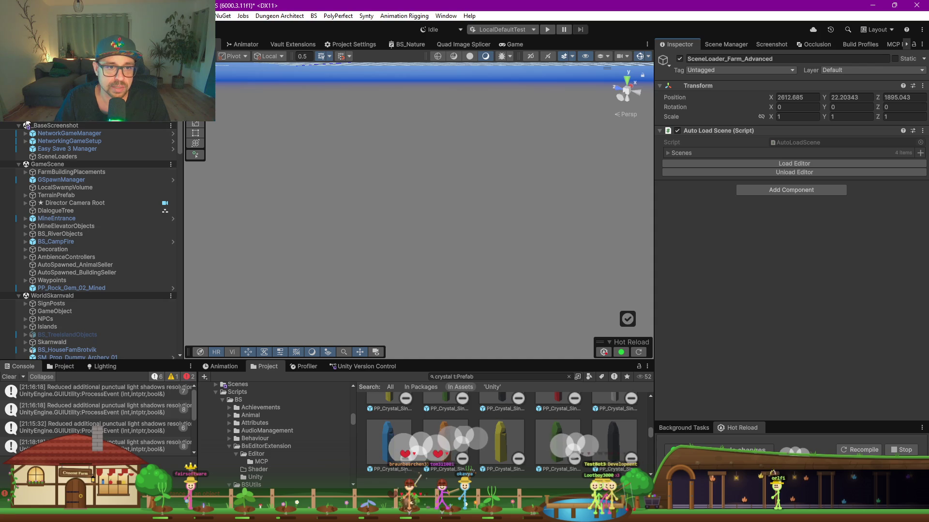
pyautogui.moveTo(496, 219)
pyautogui.mouseDown()
pyautogui.moveTo(312, 253)
pyautogui.moveTo(402, 217)
pyautogui.moveTo(353, 203)
pyautogui.moveTo(455, 207)
pyautogui.moveTo(403, 198)
pyautogui.mouseUp()
pyautogui.click(640, 56)
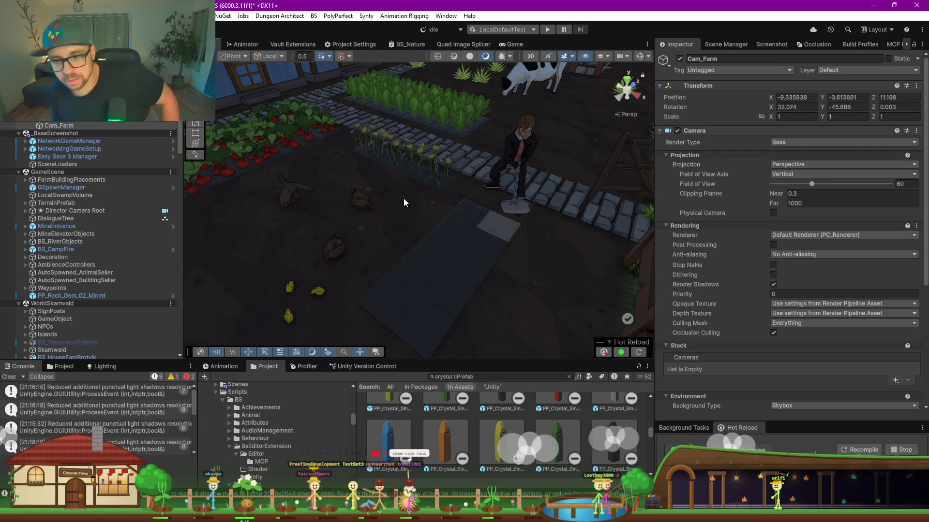
# Select a farm plot tile and locate its material in the Project window.
pyautogui.click(481, 220)
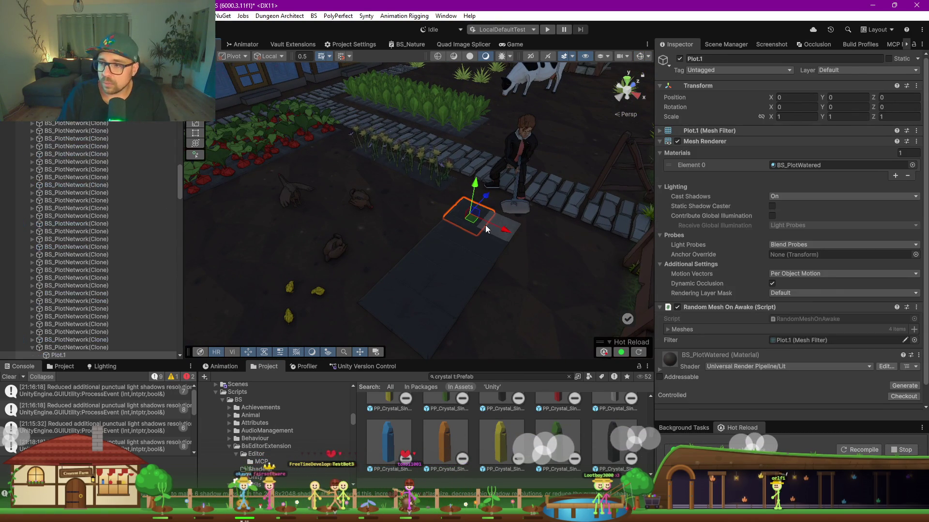
pyautogui.scroll(-1, 704, 295)
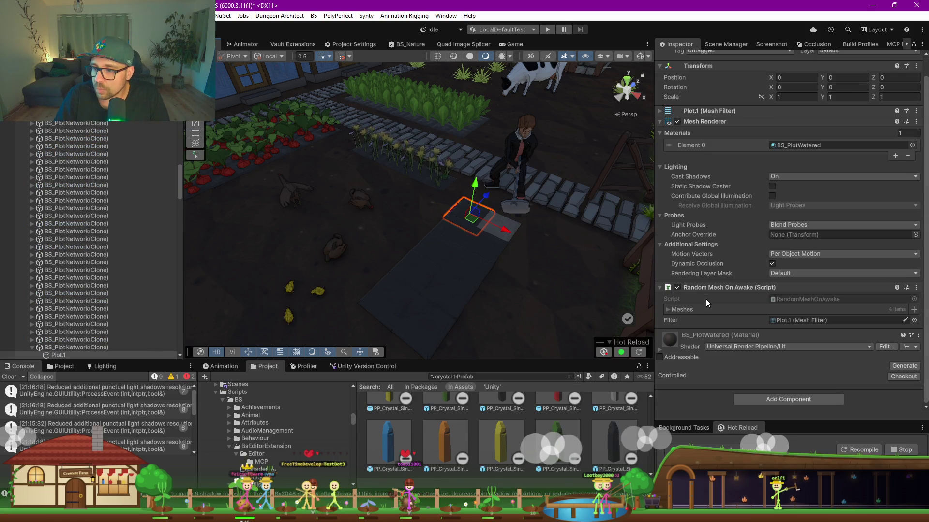
pyautogui.click(918, 335)
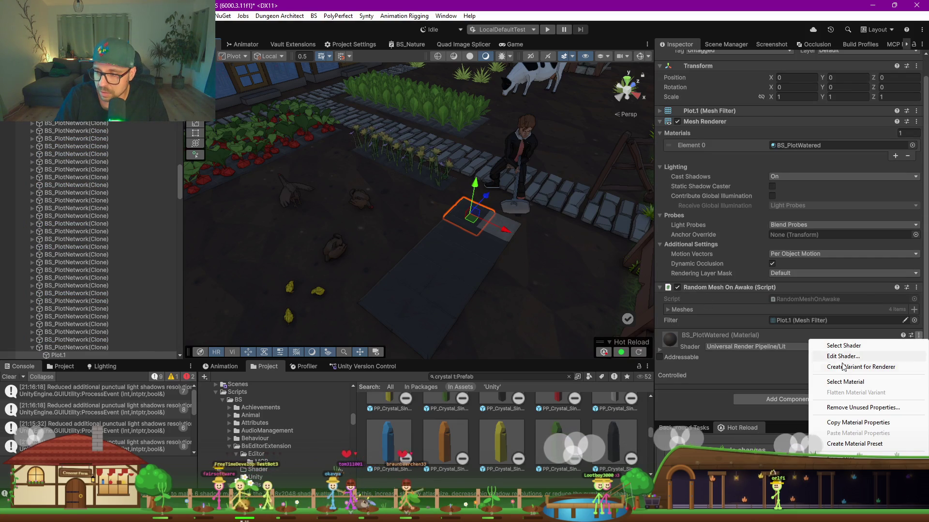
pyautogui.click(846, 381)
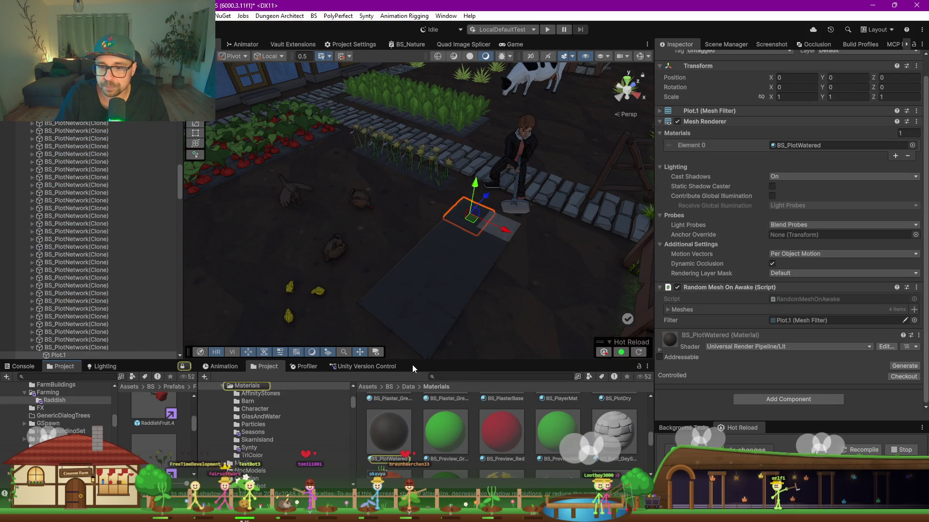
# Open BS_PlotWatered and locate its Base Map texture, Mud_Texture_01.
pyautogui.moveTo(412, 364); pyautogui.dragTo(411, 294)
pyautogui.click(393, 376)
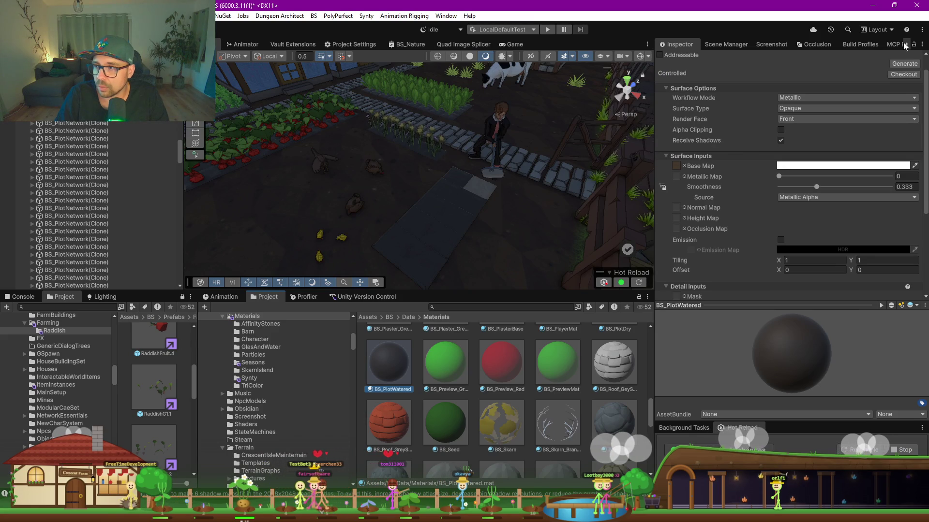
pyautogui.click(705, 177)
pyautogui.click(677, 167)
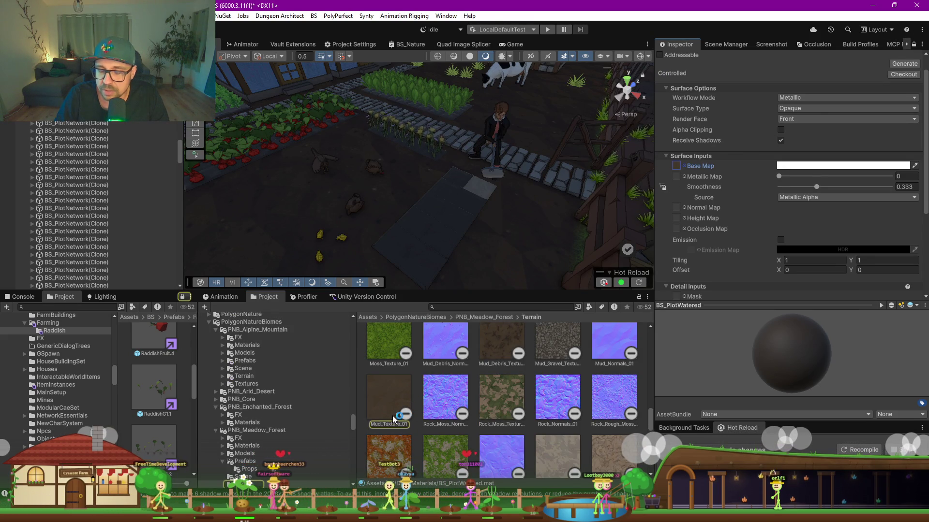
pyautogui.moveTo(496, 210)
pyautogui.mouseDown()
pyautogui.moveTo(340, 212)
pyautogui.moveTo(490, 227)
pyautogui.moveTo(490, 199)
pyautogui.mouseUp()
# Select terrain chunk C(0,3) and trace its Splat 6 and Splat 7 textures to BS_FertileLand.
pyautogui.click(290, 170)
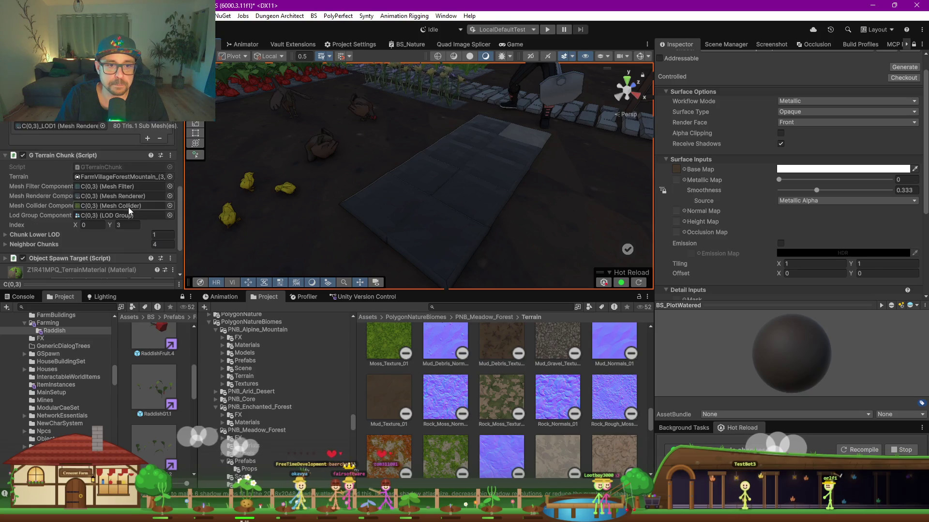
pyautogui.click(6, 219)
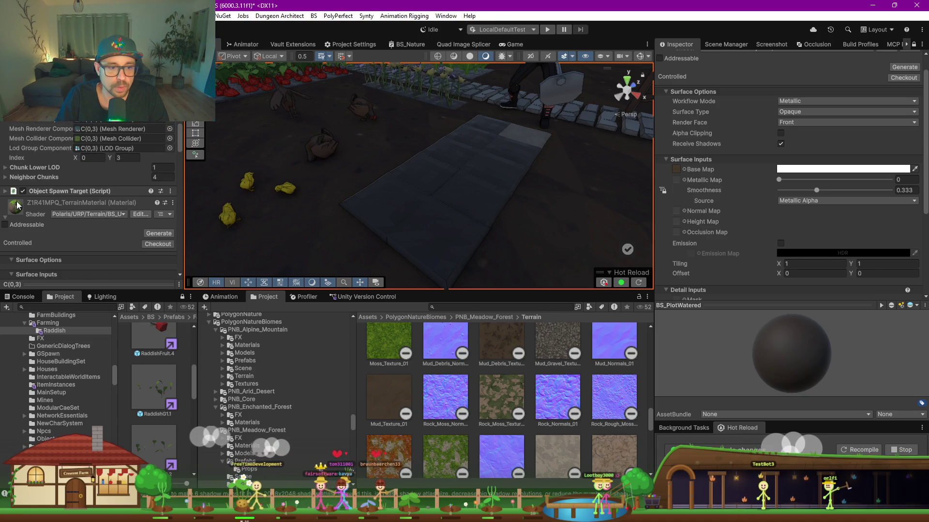
pyautogui.scroll(-15, 112, 226)
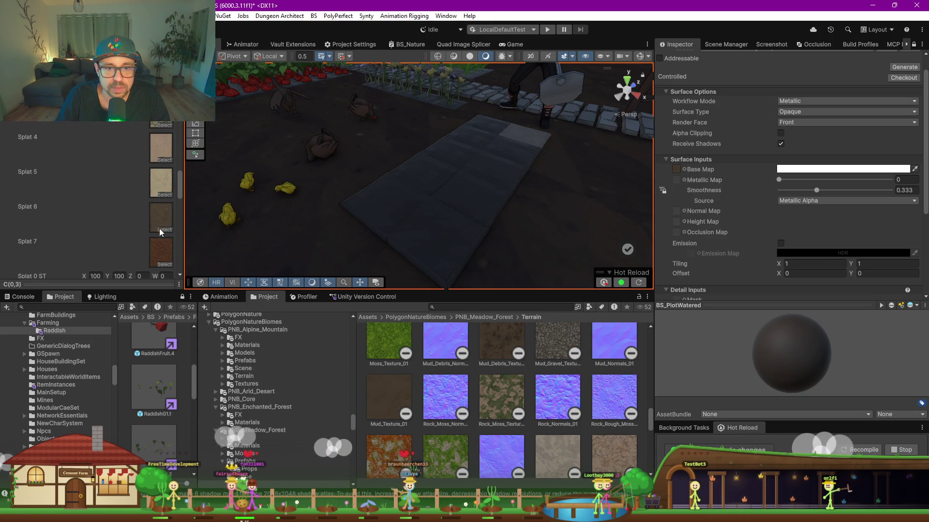
pyautogui.click(162, 214)
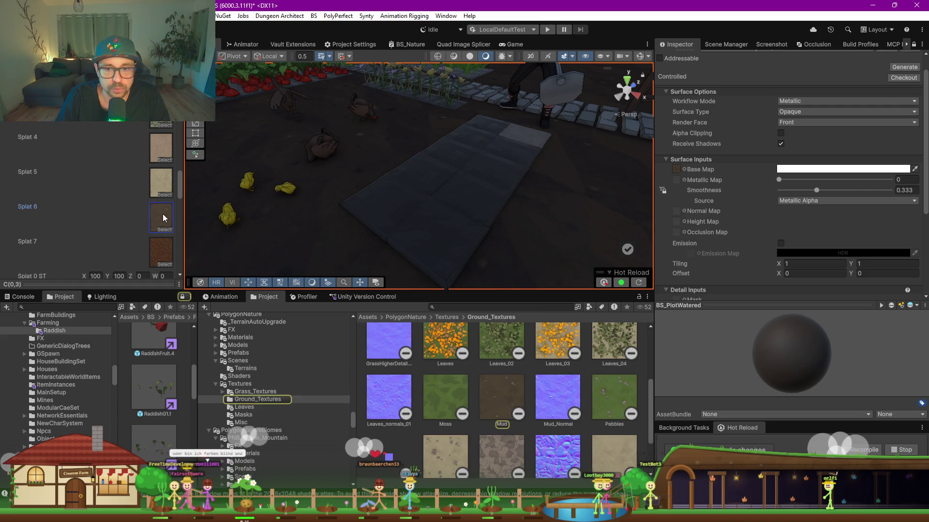
pyautogui.click(157, 255)
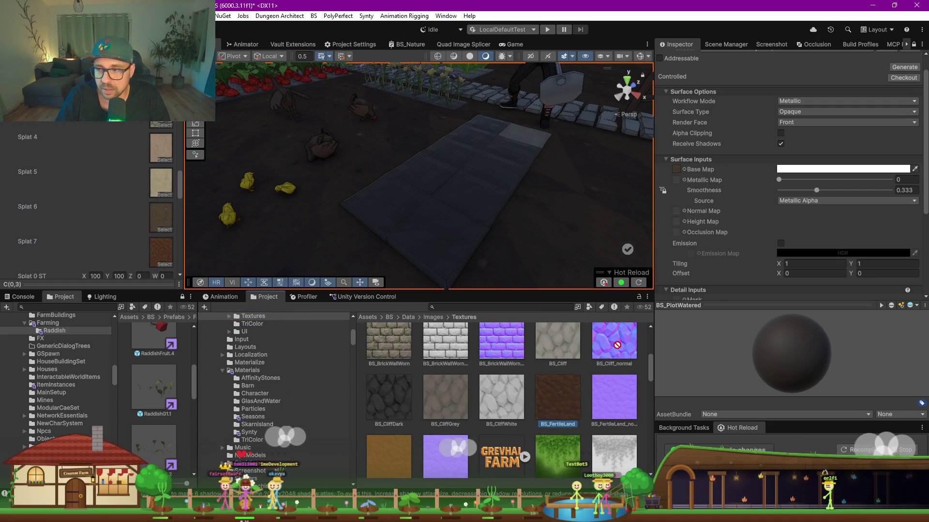
pyautogui.scroll(-2, 678, 140)
# Give BS_PlotWatered a BS_FertileLand base map tiled 0.3 on X and Y, then select a dry plot.
pyautogui.moveTo(610, 194)
pyautogui.mouseDown()
pyautogui.moveTo(455, 225)
pyautogui.moveTo(408, 263)
pyautogui.moveTo(426, 248)
pyautogui.mouseUp()
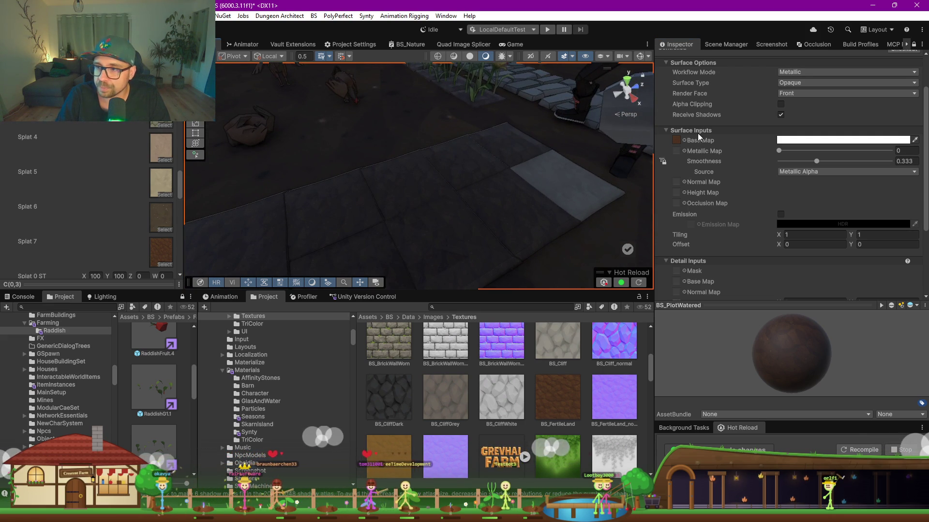
pyautogui.scroll(-2, 745, 164)
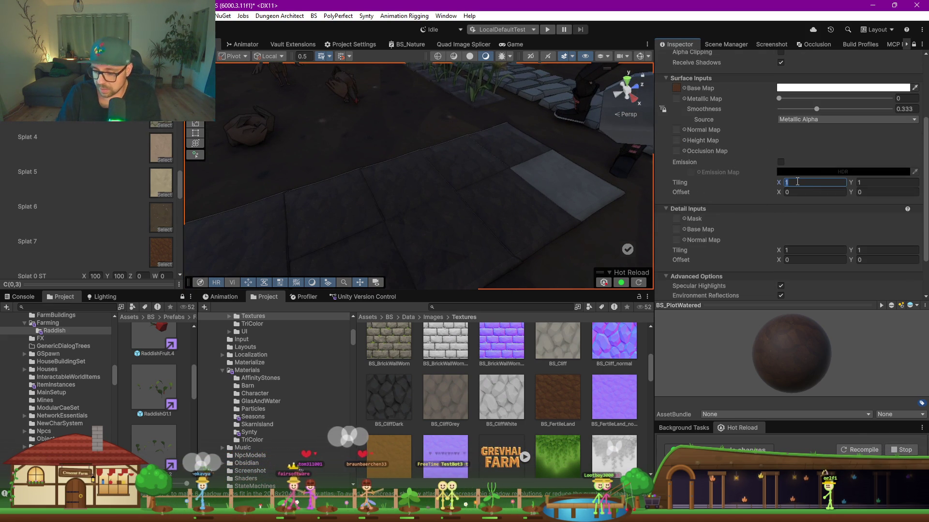
pyautogui.write('.3')
pyautogui.click(858, 184)
pyautogui.write('.3')
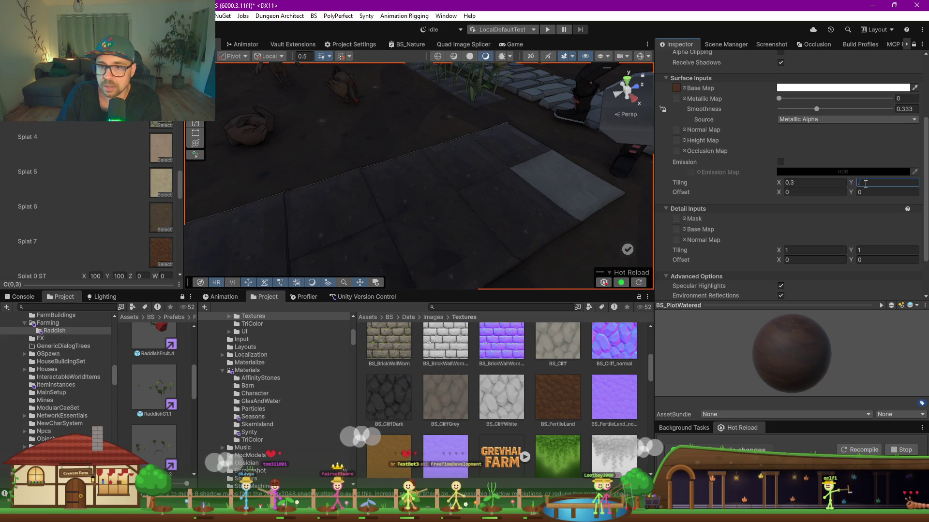
pyautogui.moveTo(456, 193)
pyautogui.mouseDown()
pyautogui.moveTo(416, 184)
pyautogui.moveTo(435, 189)
pyautogui.moveTo(559, 154)
pyautogui.moveTo(551, 174)
pyautogui.moveTo(535, 174)
pyautogui.mouseUp()
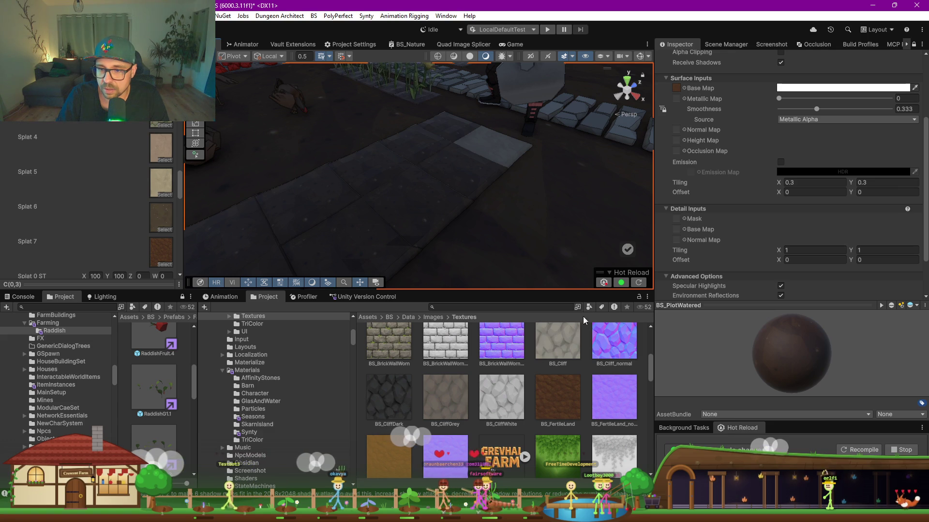
pyautogui.click(487, 143)
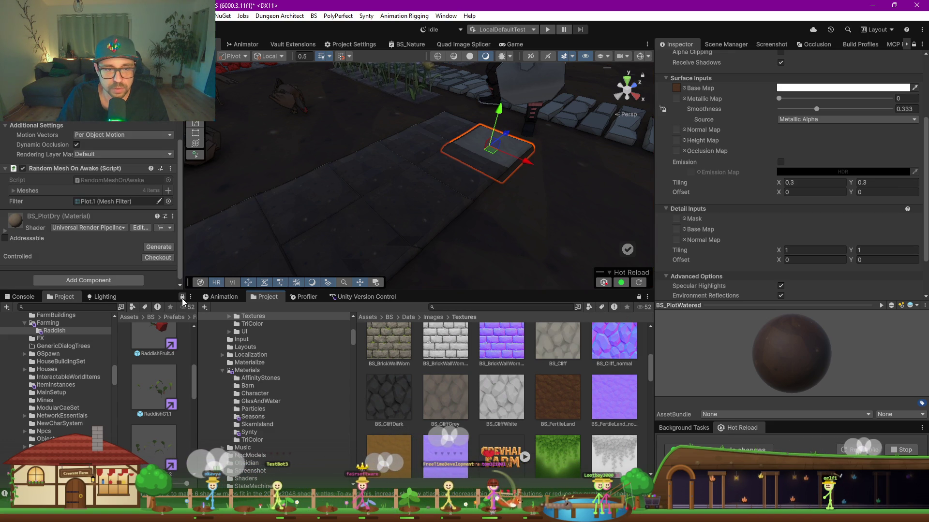
# Drop the BS_FertileLand texture onto the dry plot material's base map.
pyautogui.scroll(-5, 65, 249)
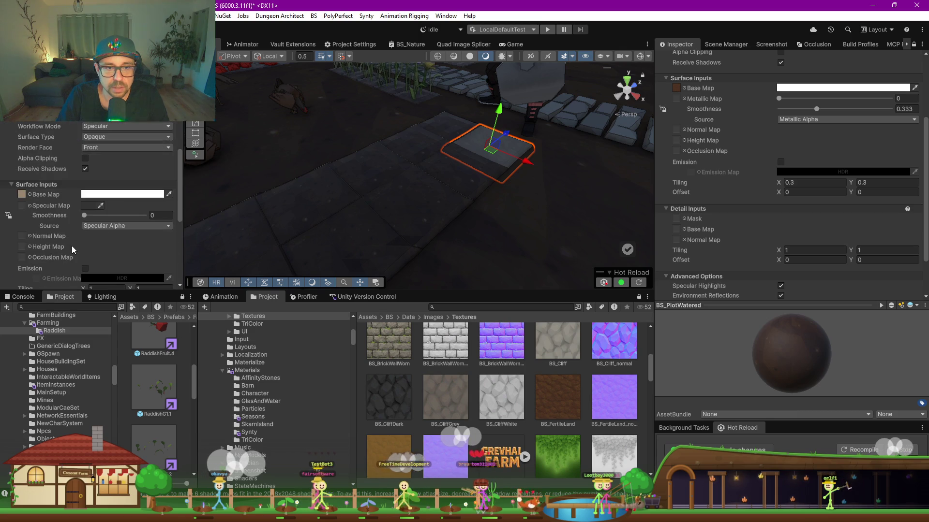
pyautogui.scroll(-4, 391, 382)
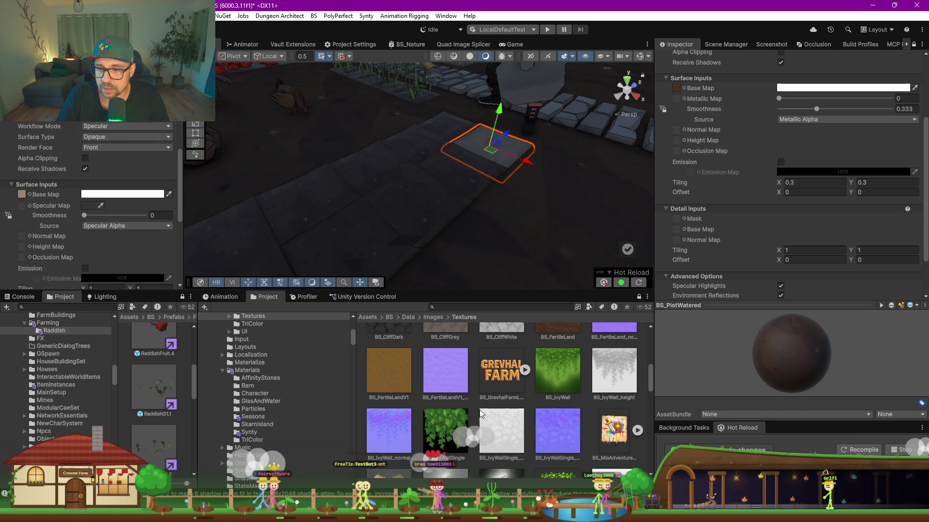
pyautogui.scroll(4, 480, 408)
pyautogui.moveTo(562, 402); pyautogui.dragTo(22, 194)
pyautogui.moveTo(368, 203); pyautogui.dragTo(394, 220)
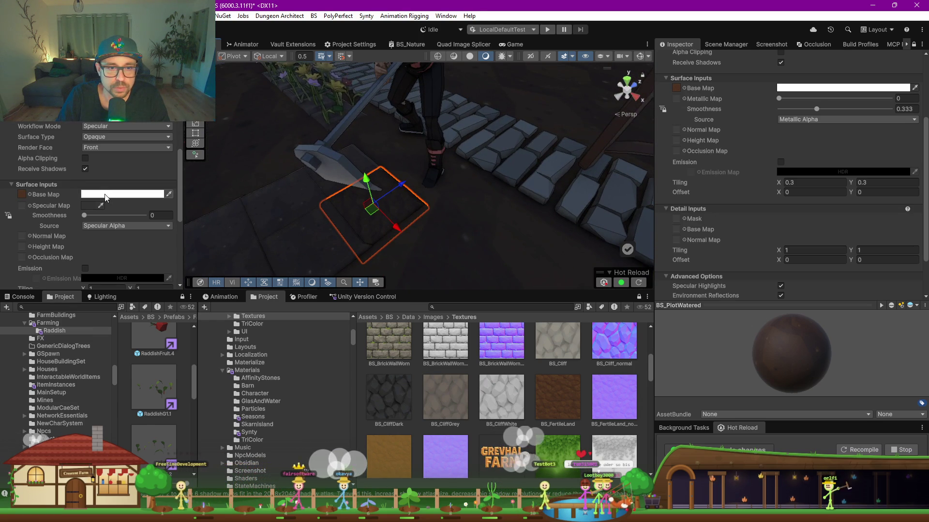
# Tint the base colour pale yellow (E5D75E) and enlarge the Scene view.
pyautogui.click(121, 193)
pyautogui.click(190, 225)
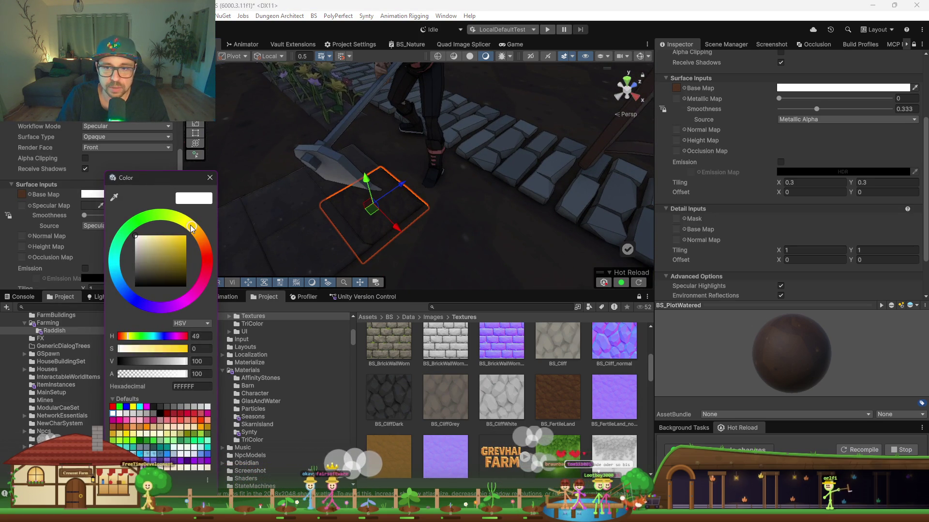
pyautogui.click(168, 241)
pyautogui.moveTo(168, 242); pyautogui.dragTo(127, 237)
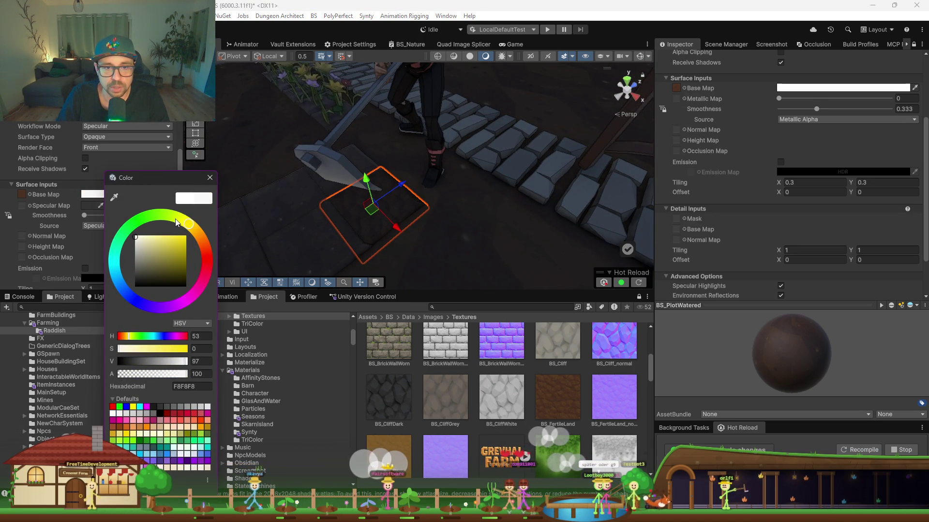
pyautogui.click(165, 242)
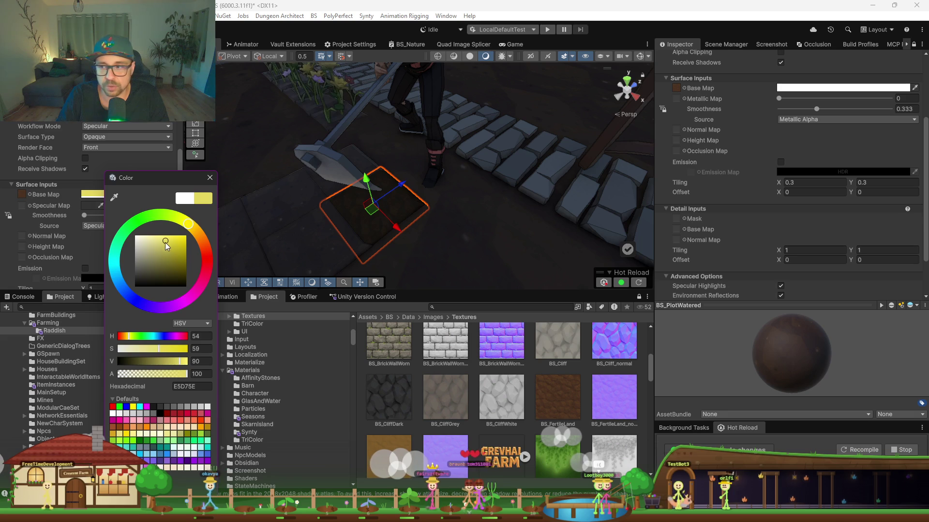
pyautogui.click(210, 178)
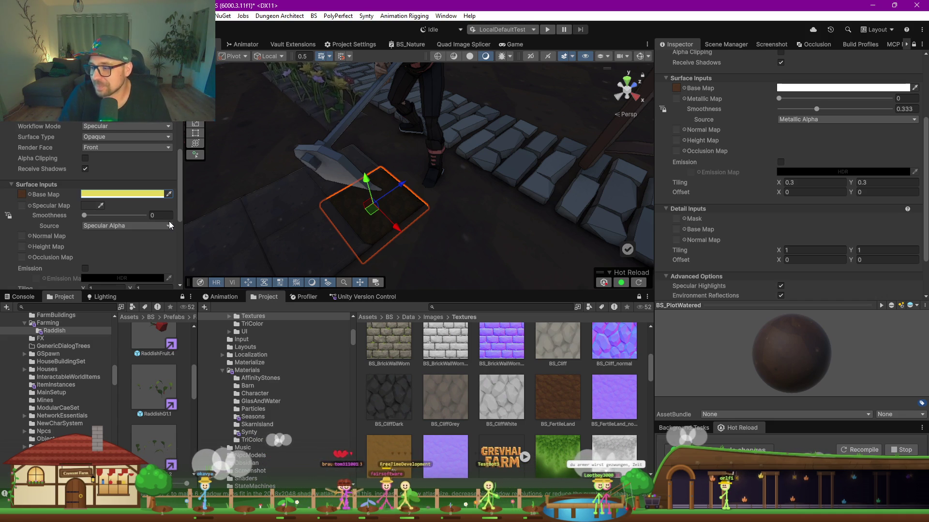
pyautogui.moveTo(410, 291); pyautogui.dragTo(410, 444)
# Select a watered plot tile and drag its Smoothness down to 0.
pyautogui.scroll(-5, 452, 241)
pyautogui.moveTo(559, 291); pyautogui.dragTo(527, 313)
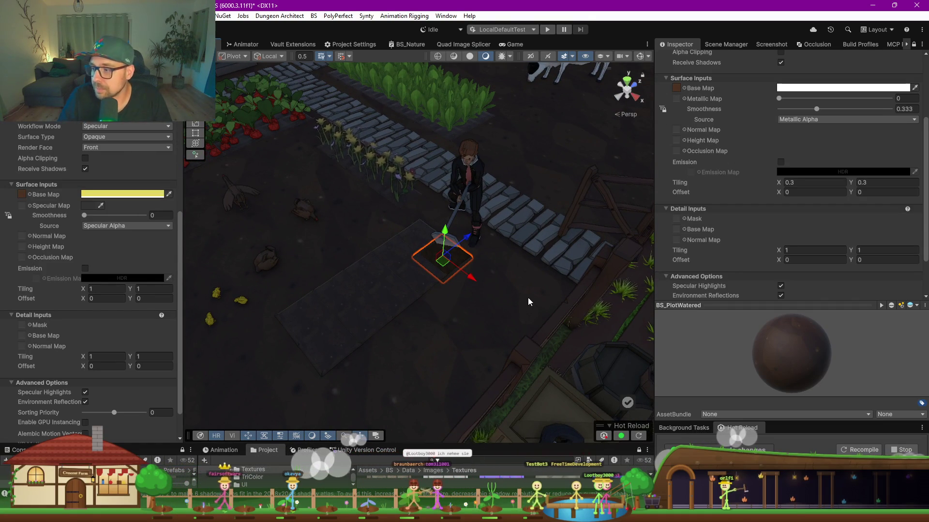
pyautogui.moveTo(494, 318); pyautogui.dragTo(476, 304)
pyautogui.moveTo(446, 345)
pyautogui.mouseDown()
pyautogui.moveTo(417, 309)
pyautogui.moveTo(460, 299)
pyautogui.mouseUp()
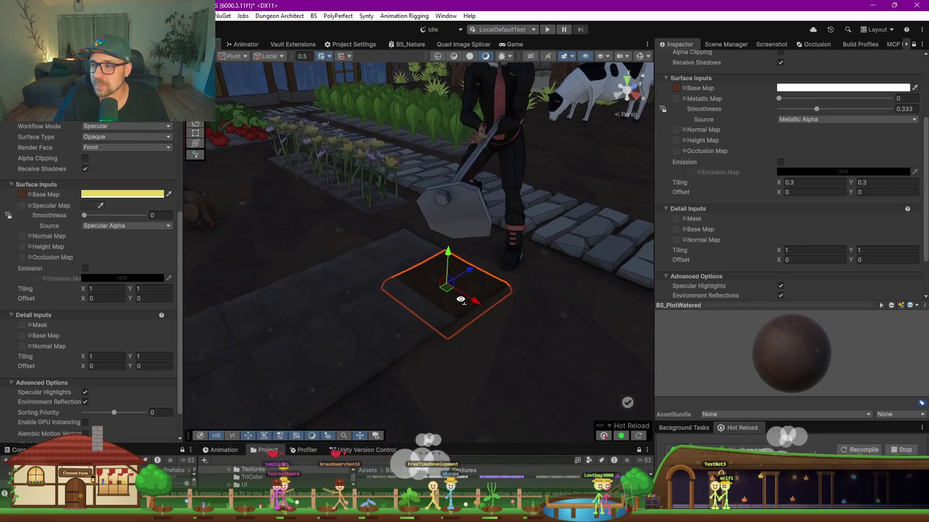
pyautogui.click(384, 330)
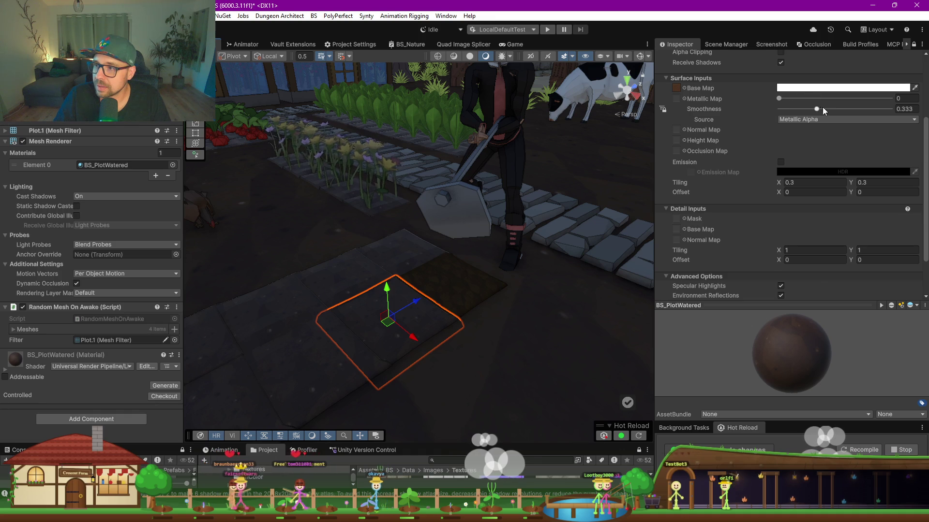
pyautogui.moveTo(801, 112)
pyautogui.mouseDown()
pyautogui.moveTo(759, 122)
pyautogui.moveTo(791, 118)
pyautogui.mouseUp()
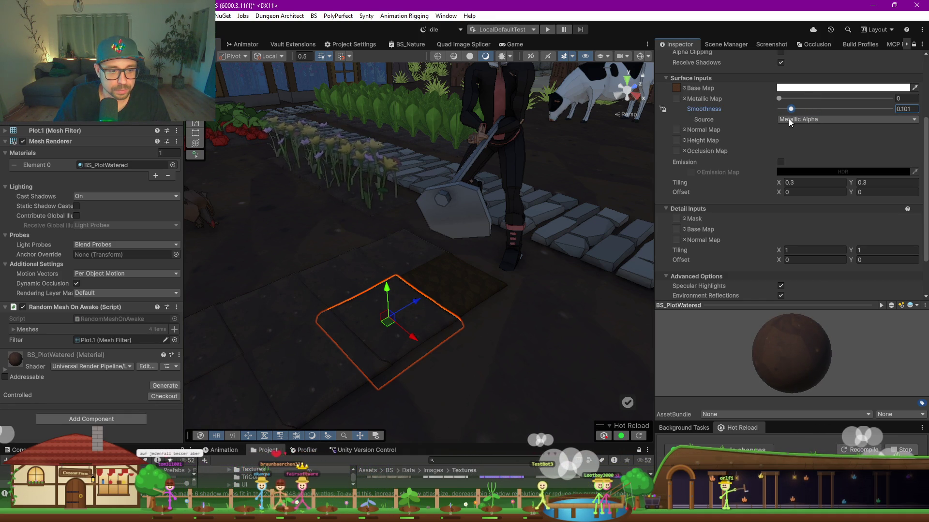
pyautogui.moveTo(787, 118); pyautogui.dragTo(787, 114)
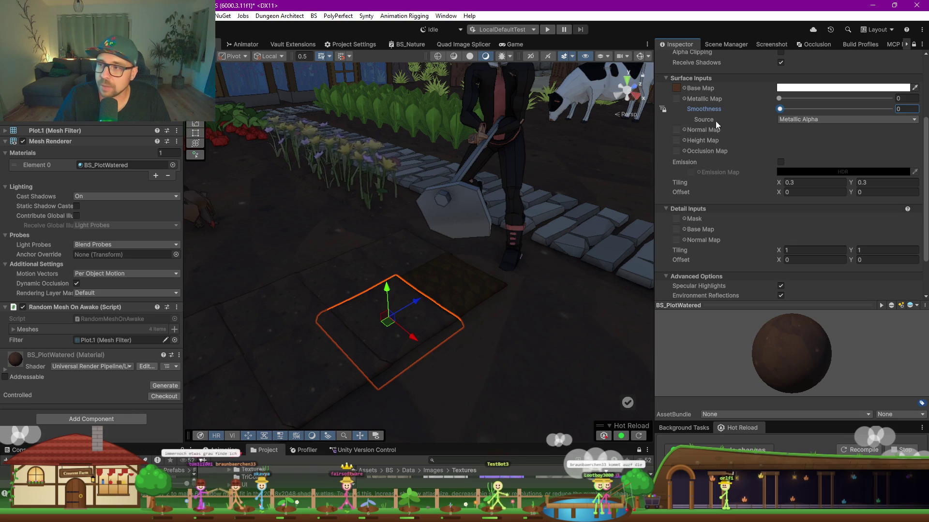
# Orbit around the plot and select the neighbouring dry plot tile.
pyautogui.moveTo(377, 319); pyautogui.dragTo(457, 323)
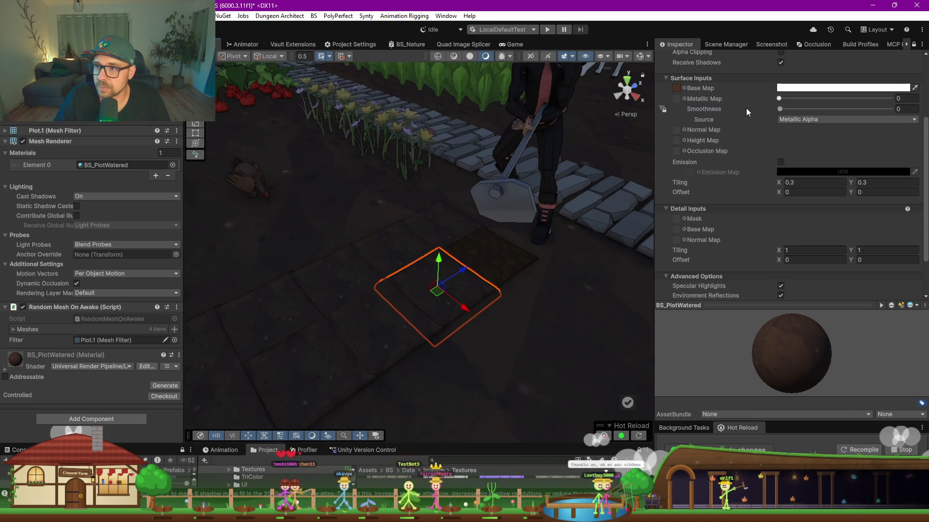
pyautogui.scroll(5, 745, 108)
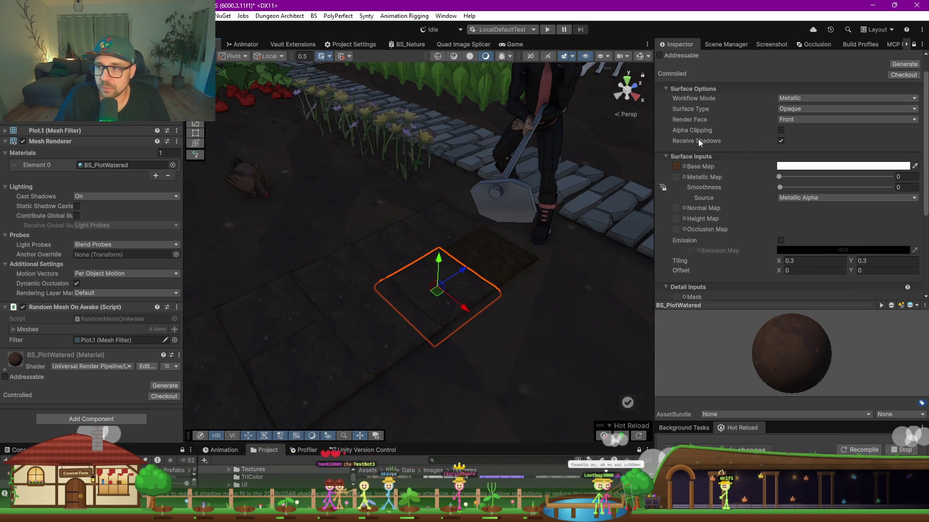
pyautogui.click(487, 263)
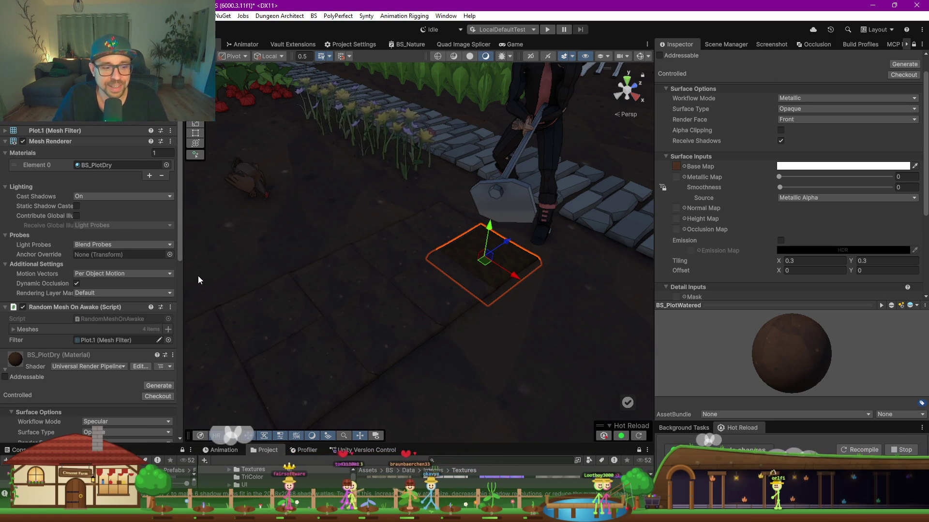
# Widen the Inspector and reset BS_PlotDry's base map colour to white.
pyautogui.moveTo(182, 278); pyautogui.dragTo(234, 278)
pyautogui.scroll(-5, 74, 267)
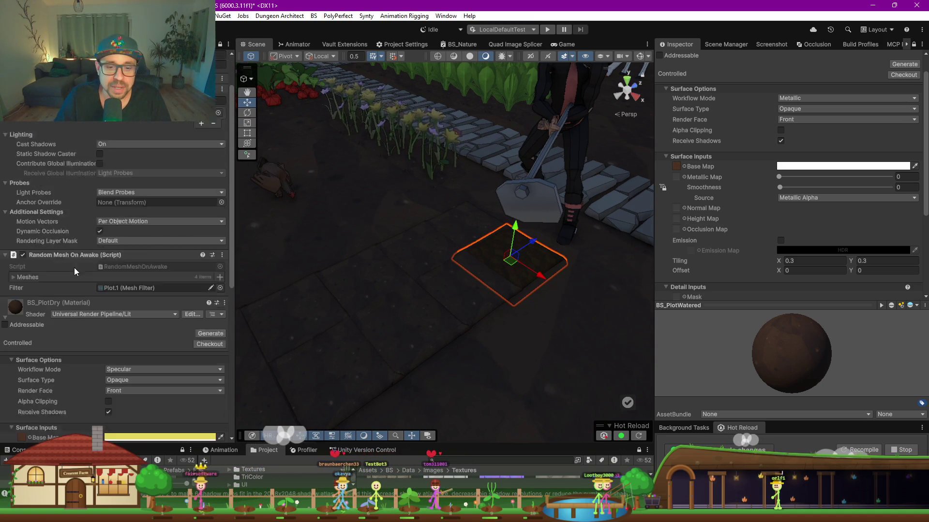
pyautogui.scroll(-1, 66, 277)
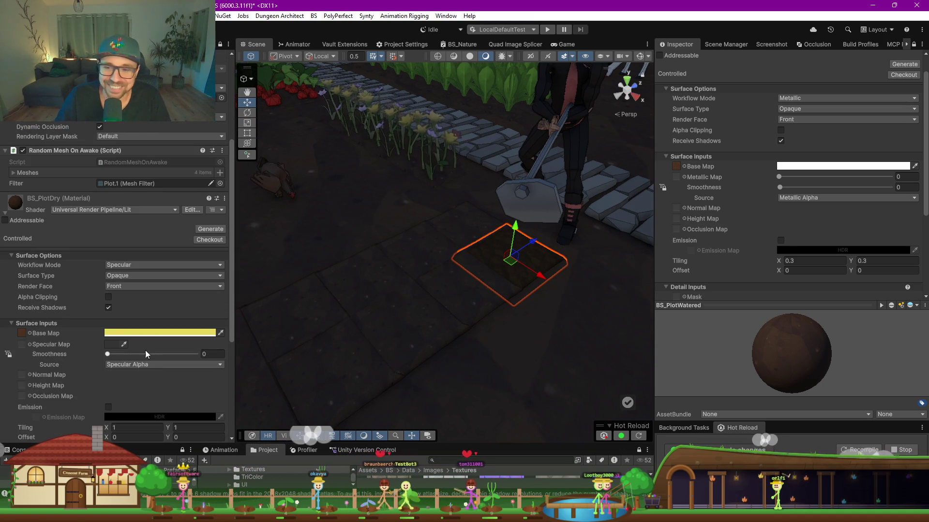
pyautogui.click(112, 334)
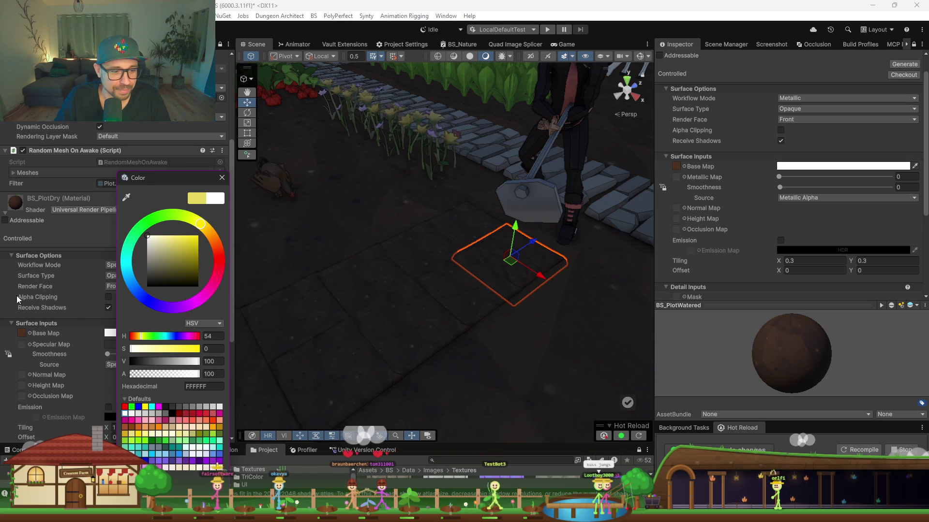
pyautogui.click(222, 178)
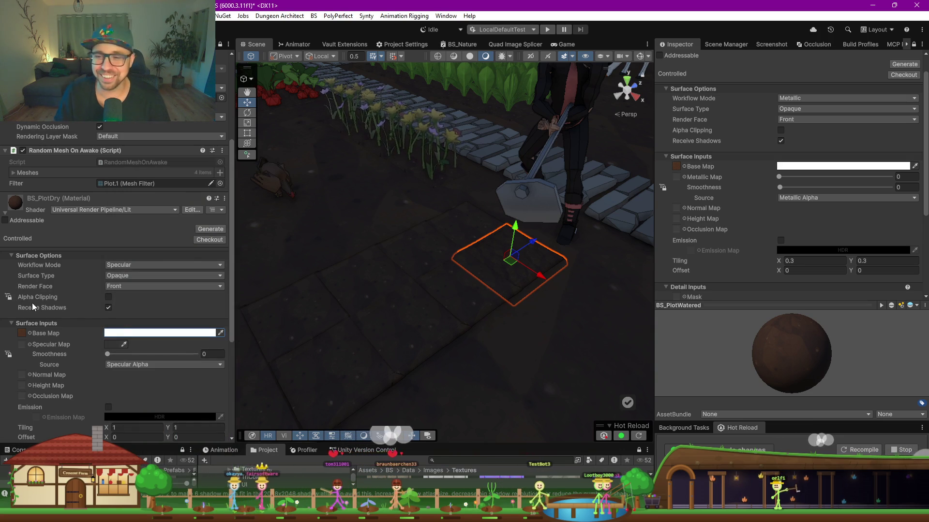
# Set the base map tiling to 0.3 on X and Y, then view the retiled plot.
pyautogui.moveTo(392, 247); pyautogui.dragTo(444, 289)
pyautogui.scroll(3, 444, 289)
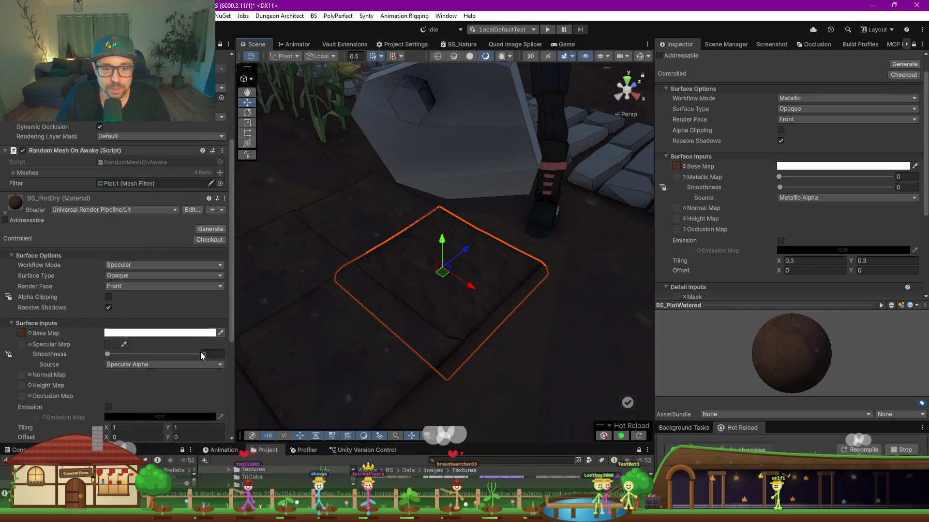
pyautogui.click(127, 428)
pyautogui.write('0.3')
pyautogui.press('Tab')
pyautogui.write('.3')
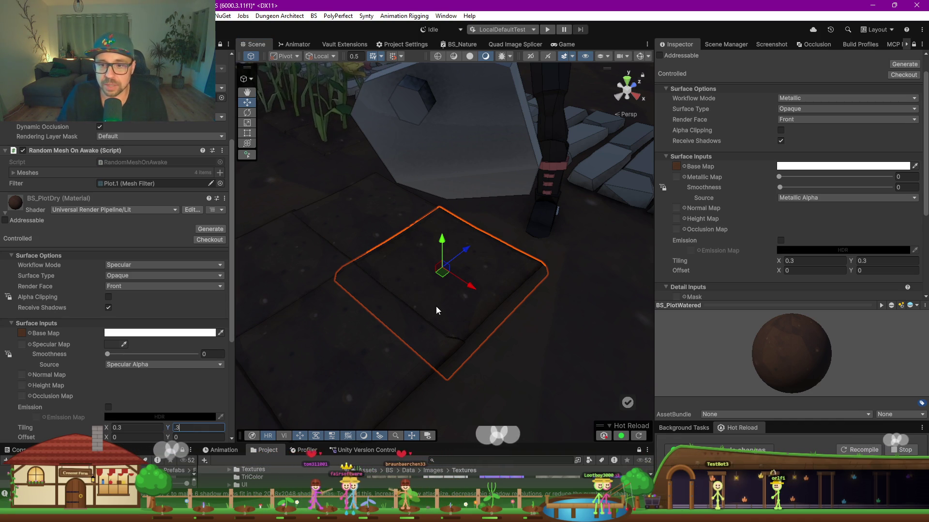
pyautogui.moveTo(438, 309)
pyautogui.mouseDown()
pyautogui.moveTo(384, 284)
pyautogui.moveTo(536, 290)
pyautogui.mouseUp()
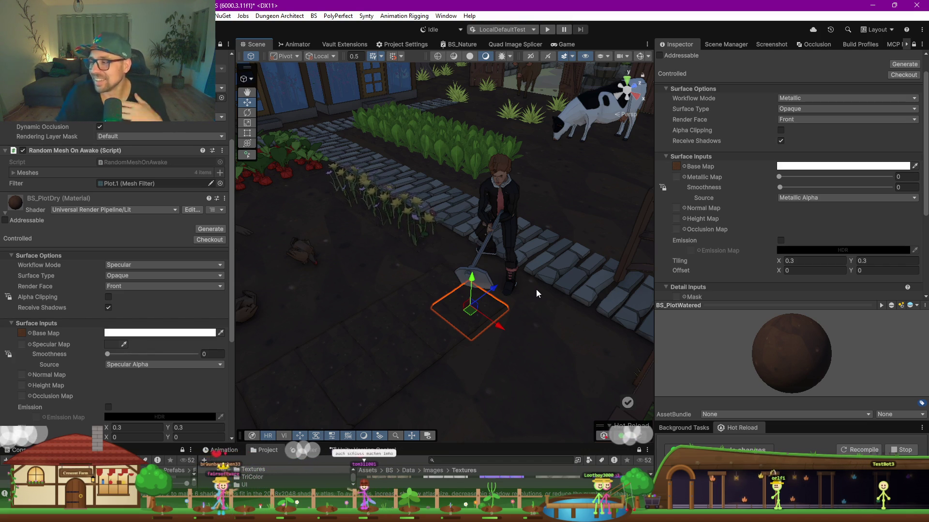
pyautogui.moveTo(516, 306); pyautogui.dragTo(483, 318)
pyautogui.scroll(3, 483, 310)
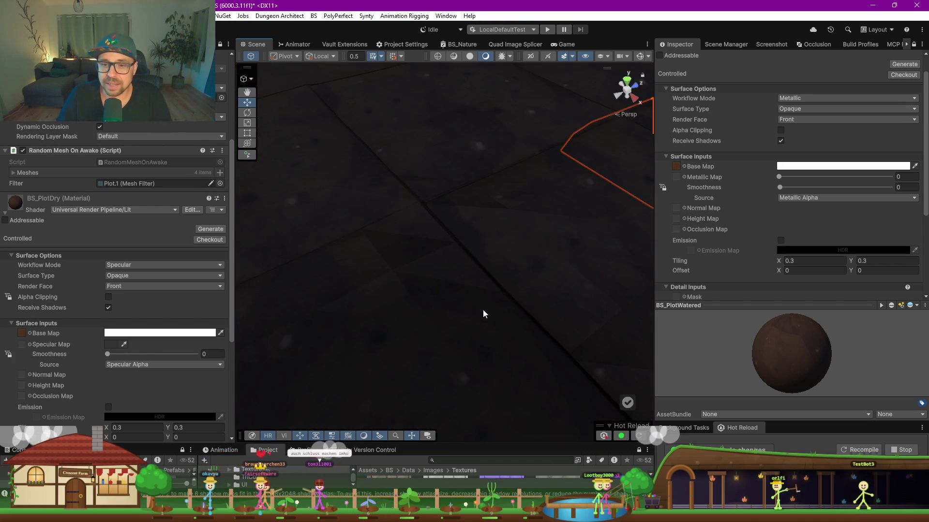
# Use Show in Explorer on the BS_FertileLand texture in the enlarged Project window.
pyautogui.scroll(-4, 482, 309)
pyautogui.moveTo(455, 265)
pyautogui.mouseDown()
pyautogui.moveTo(482, 255)
pyautogui.moveTo(491, 238)
pyautogui.moveTo(465, 265)
pyautogui.mouseUp()
pyautogui.scroll(2, 483, 256)
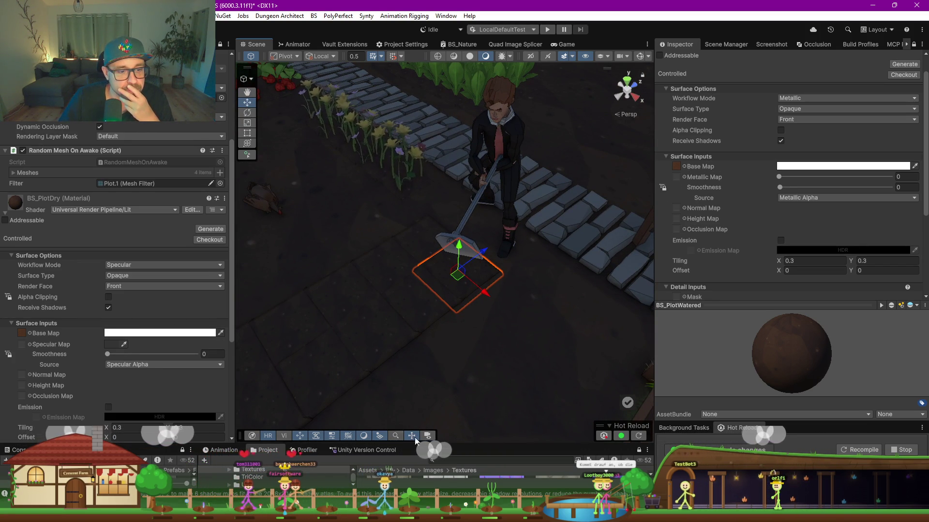
pyautogui.moveTo(474, 438); pyautogui.dragTo(474, 162)
pyautogui.click(558, 292)
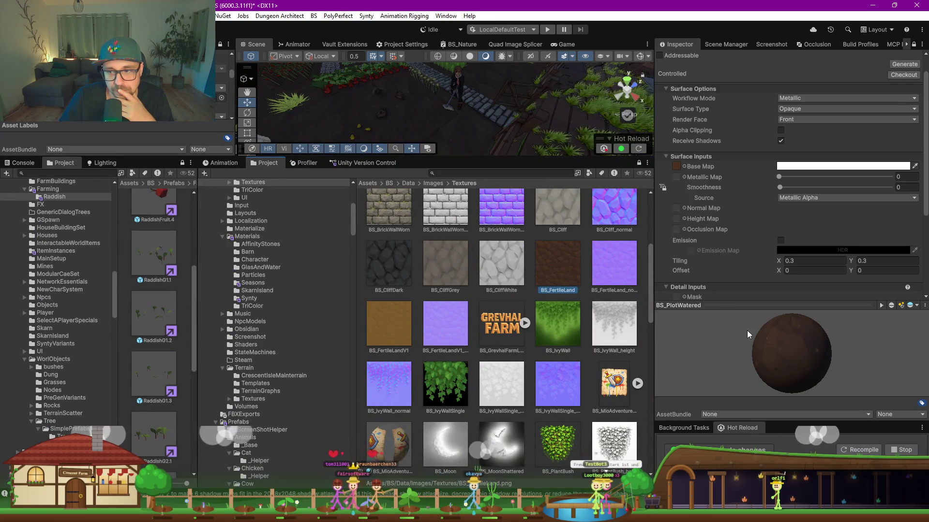
pyautogui.rightClick(564, 278)
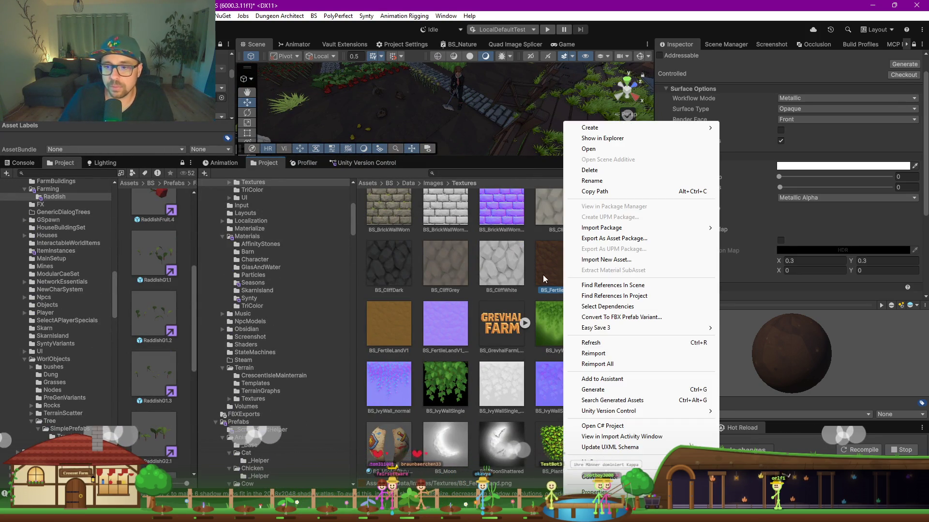
pyautogui.click(552, 278)
pyautogui.rightClick(552, 278)
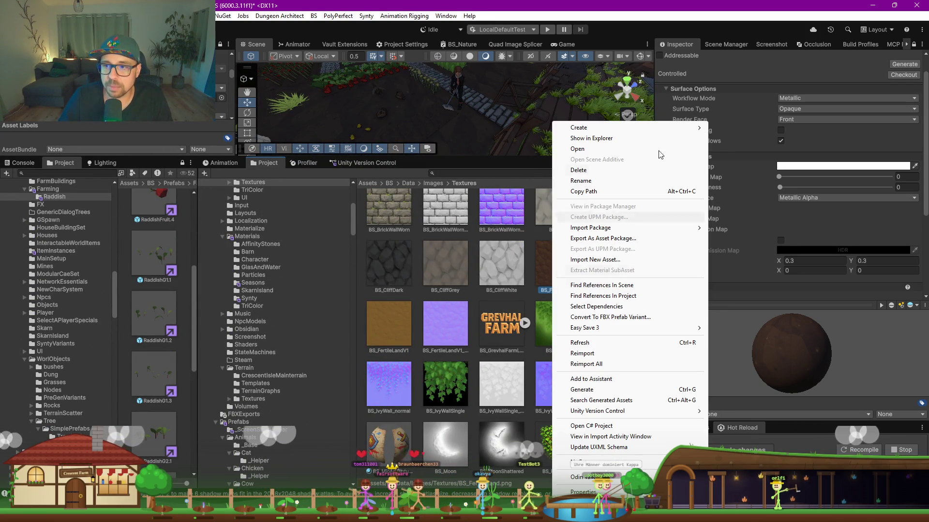
pyautogui.click(612, 140)
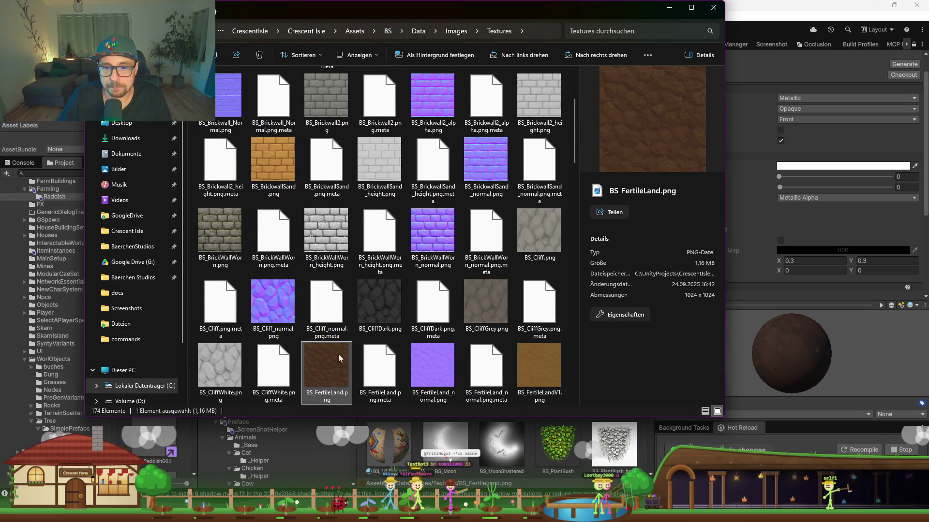
# Open BS_FertileLand.png with GIMP from its Öffnen mit menu.
pyautogui.rightClick(327, 368)
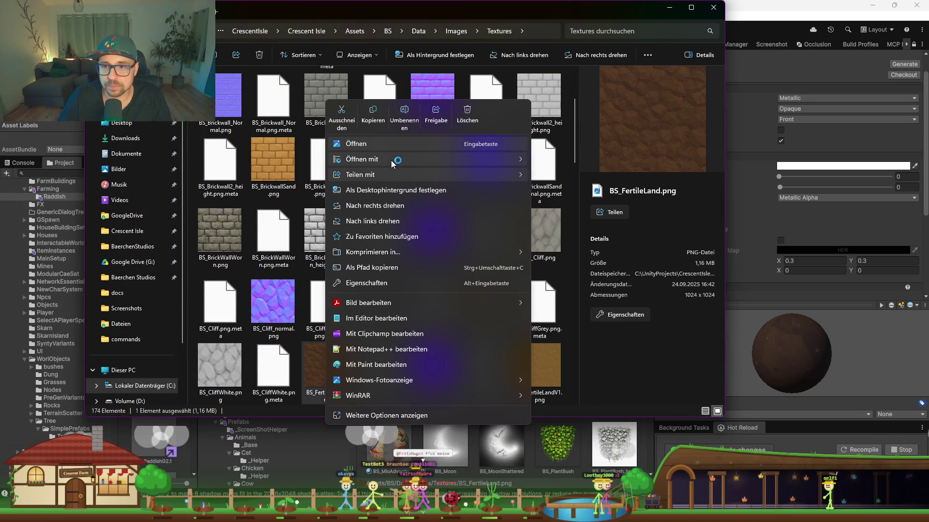
pyautogui.click(571, 179)
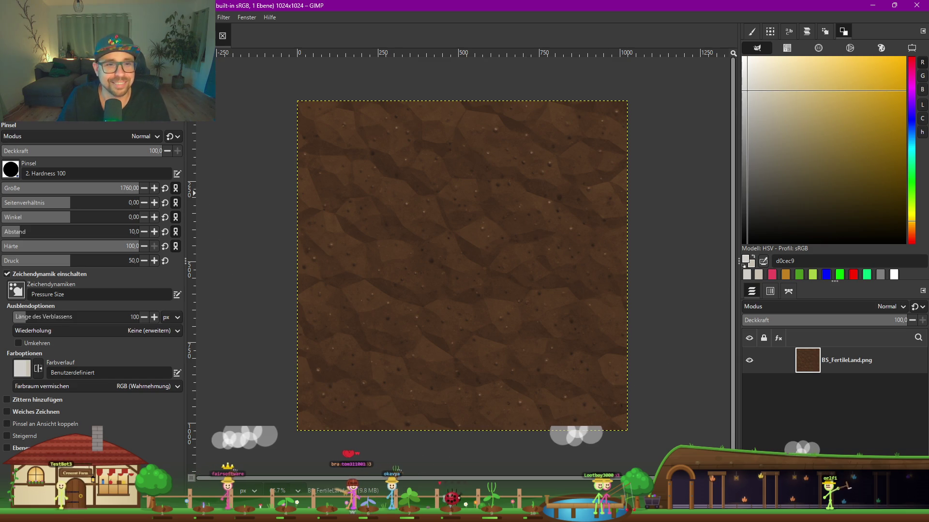
pyautogui.click(169, 17)
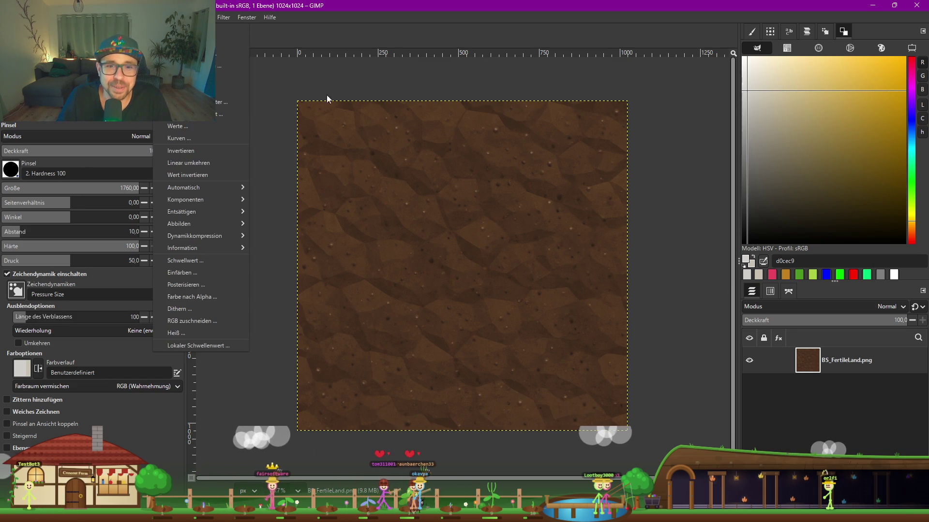
pyautogui.click(255, 140)
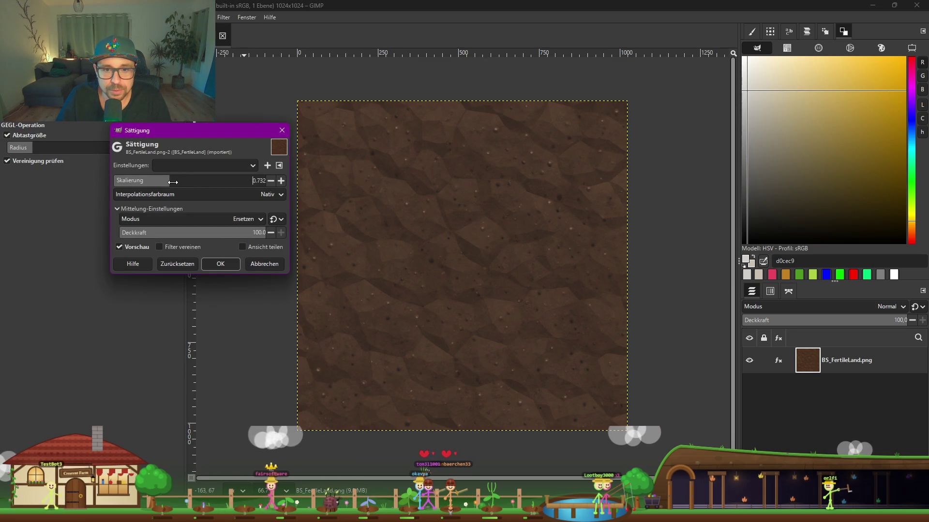
pyautogui.press('Escape')
pyautogui.click(169, 17)
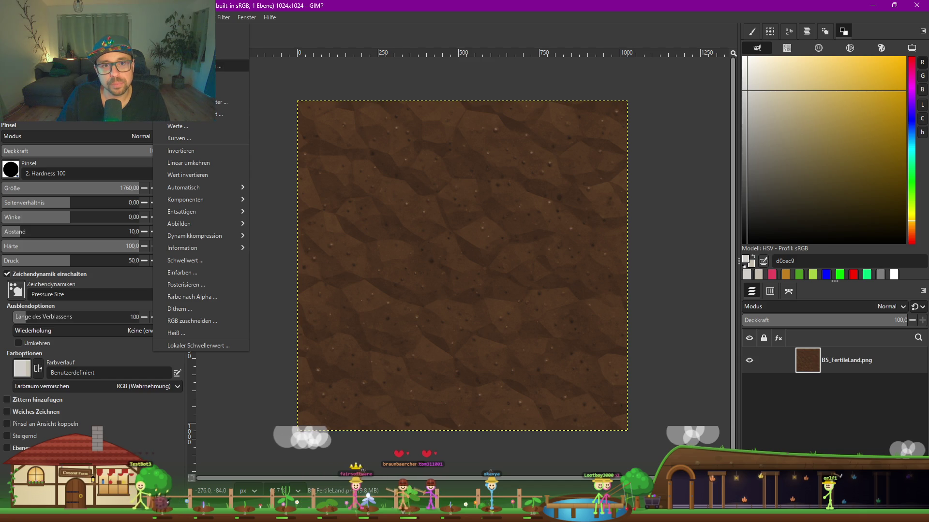
pyautogui.click(179, 66)
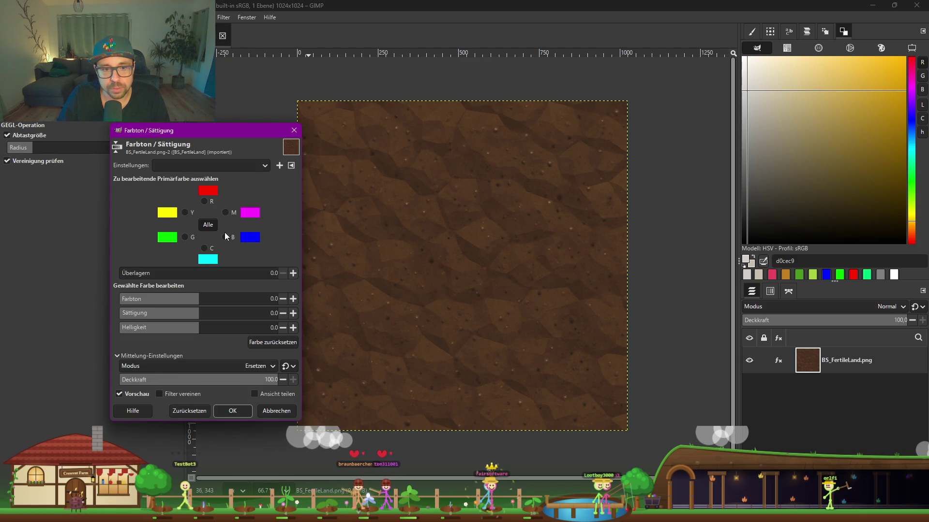
pyautogui.moveTo(192, 303)
pyautogui.mouseDown()
pyautogui.moveTo(120, 302)
pyautogui.moveTo(196, 302)
pyautogui.moveTo(101, 317)
pyautogui.mouseUp()
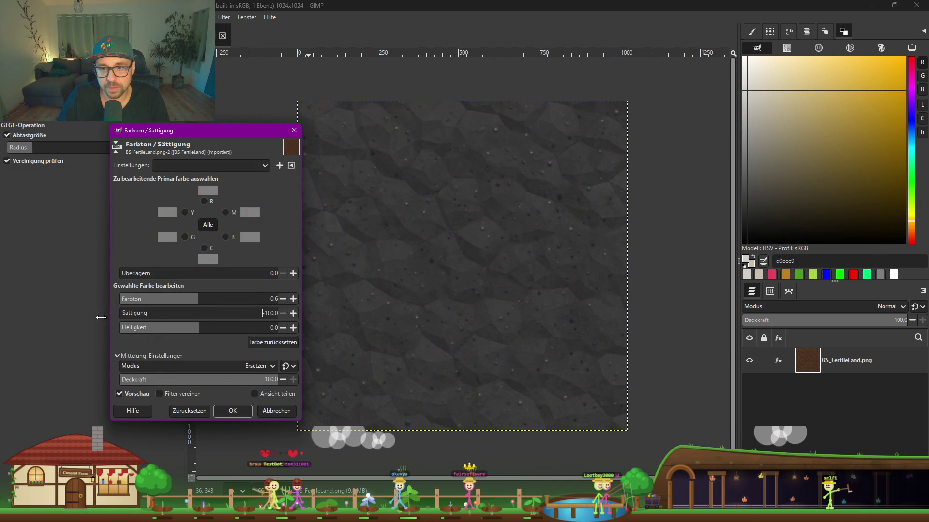
pyautogui.moveTo(202, 328)
pyautogui.mouseDown()
pyautogui.moveTo(245, 328)
pyautogui.moveTo(221, 330)
pyautogui.mouseUp()
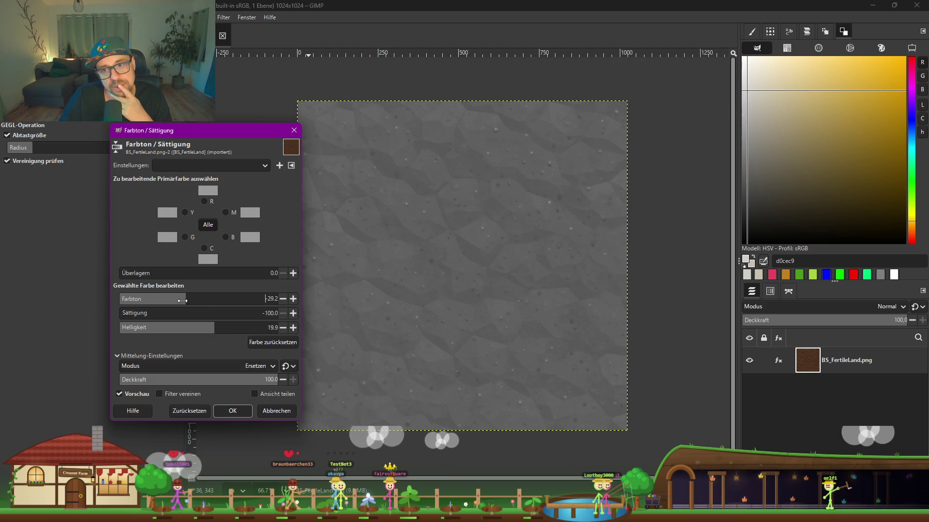
pyautogui.moveTo(140, 298); pyautogui.dragTo(239, 299)
pyautogui.click(293, 130)
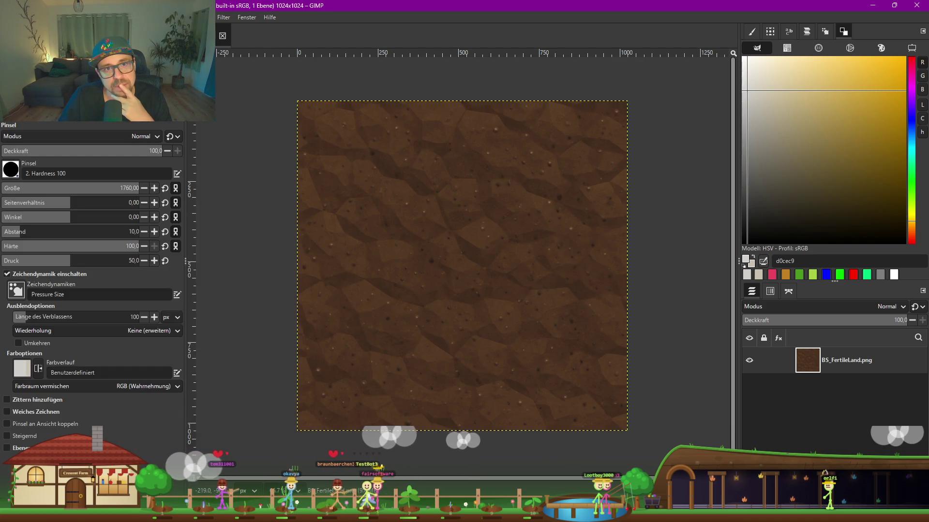
pyautogui.click(162, 17)
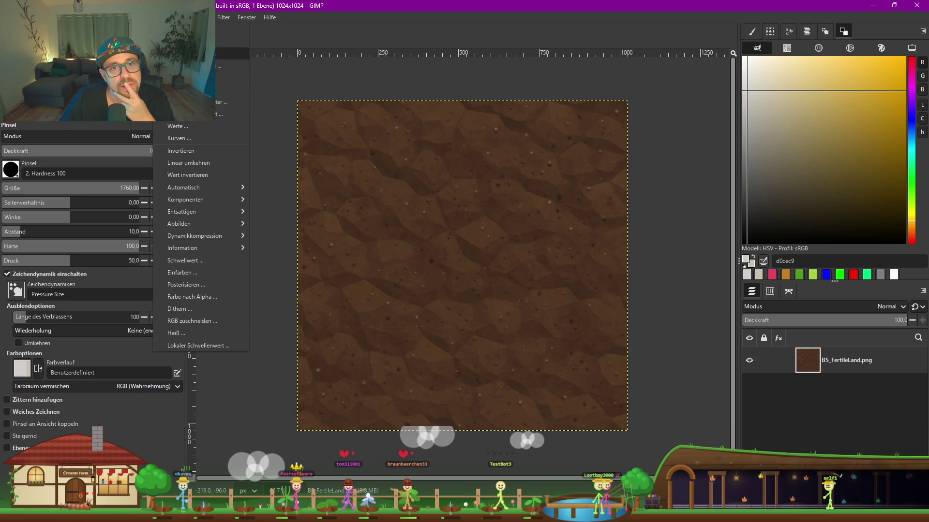
pyautogui.click(188, 66)
pyautogui.moveTo(191, 184); pyautogui.dragTo(100, 184)
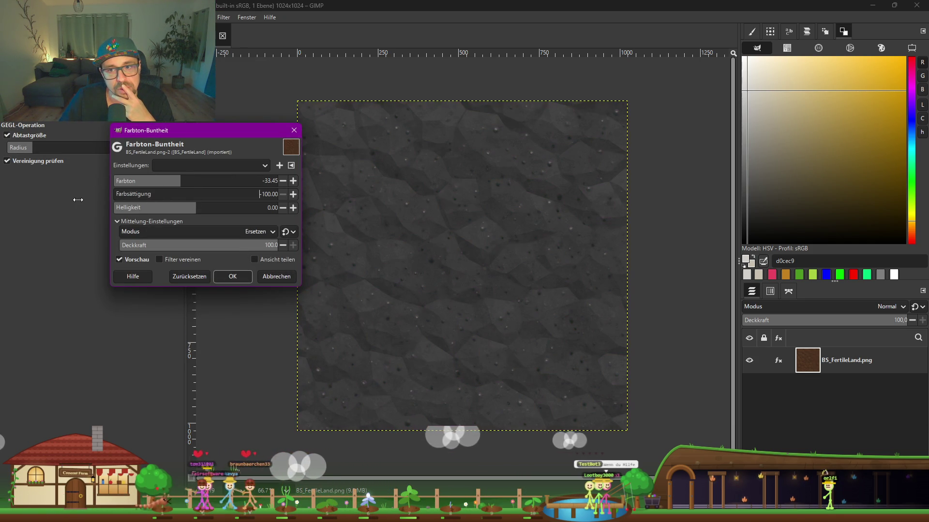
pyautogui.moveTo(186, 214)
pyautogui.mouseDown()
pyautogui.moveTo(278, 208)
pyautogui.moveTo(240, 205)
pyautogui.mouseUp()
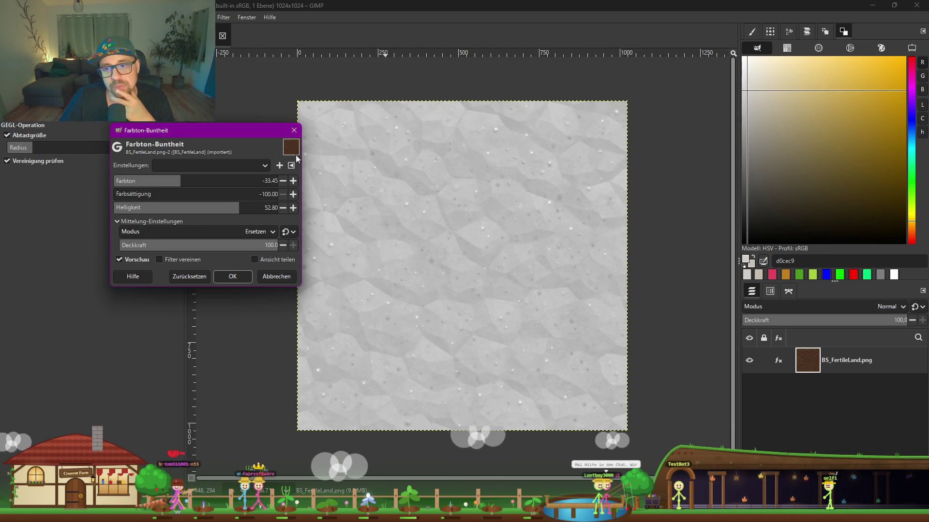
pyautogui.click(298, 134)
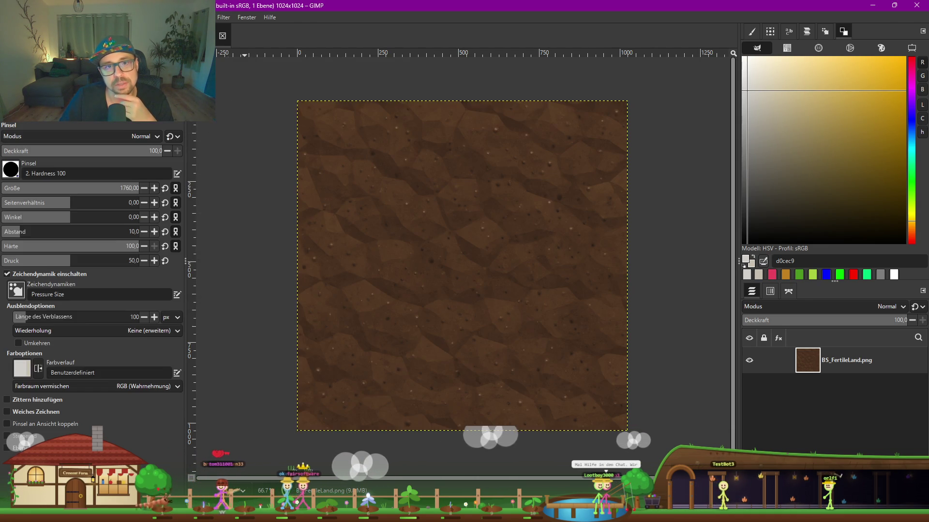
pyautogui.click(169, 17)
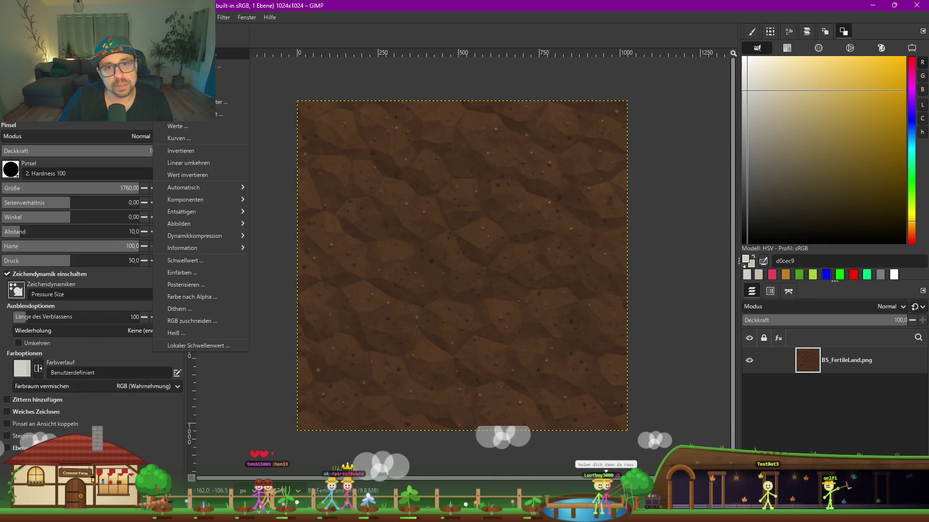
pyautogui.click(189, 61)
pyautogui.click(291, 131)
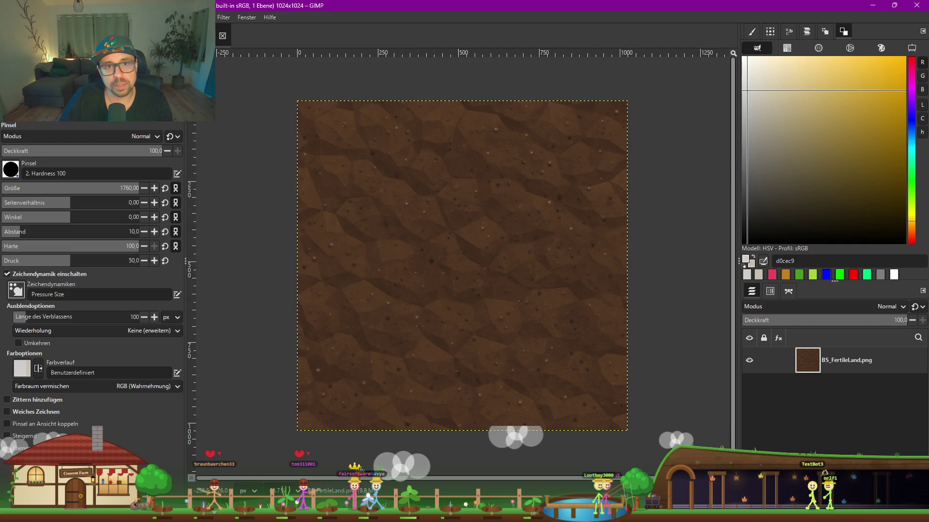
pyautogui.click(169, 17)
pyautogui.click(188, 65)
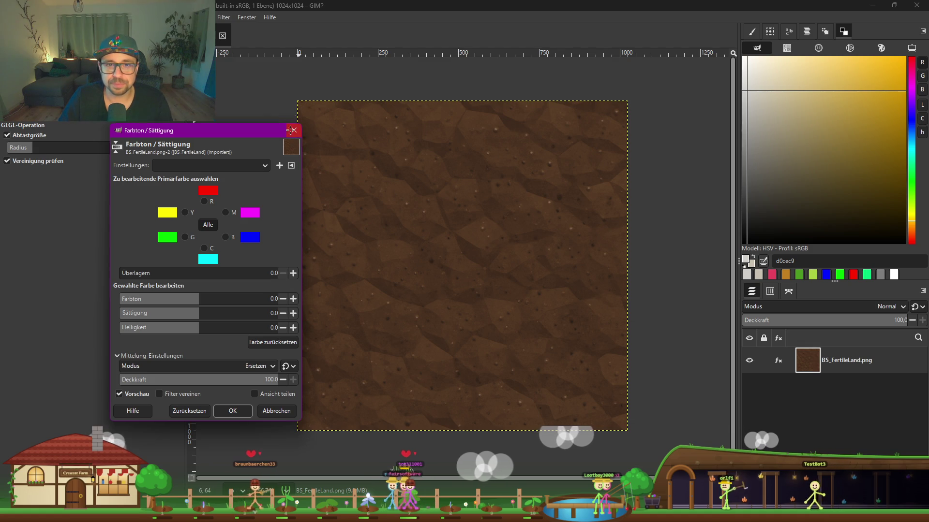
pyautogui.press('Escape')
pyautogui.click(169, 17)
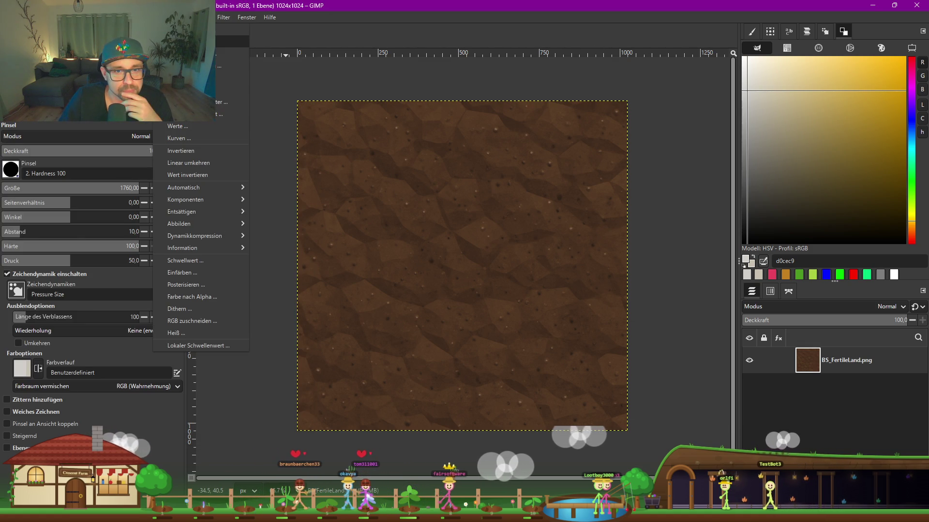
# Try a Farbtemperatur adjustment, cancel it, and drag the Gemini browser window over GIMP.
pyautogui.click(189, 42)
pyautogui.moveTo(169, 186); pyautogui.dragTo(148, 181)
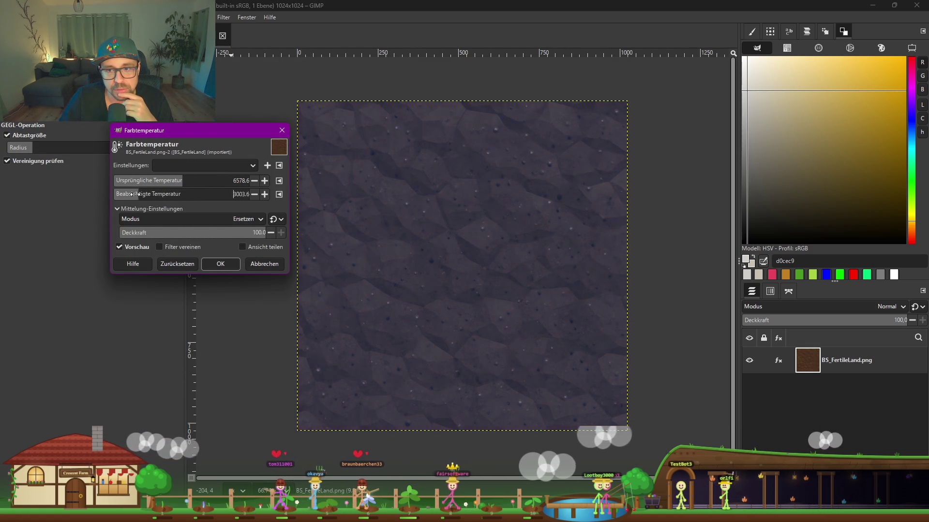
pyautogui.moveTo(136, 194)
pyautogui.mouseDown()
pyautogui.moveTo(249, 194)
pyautogui.moveTo(193, 194)
pyautogui.mouseUp()
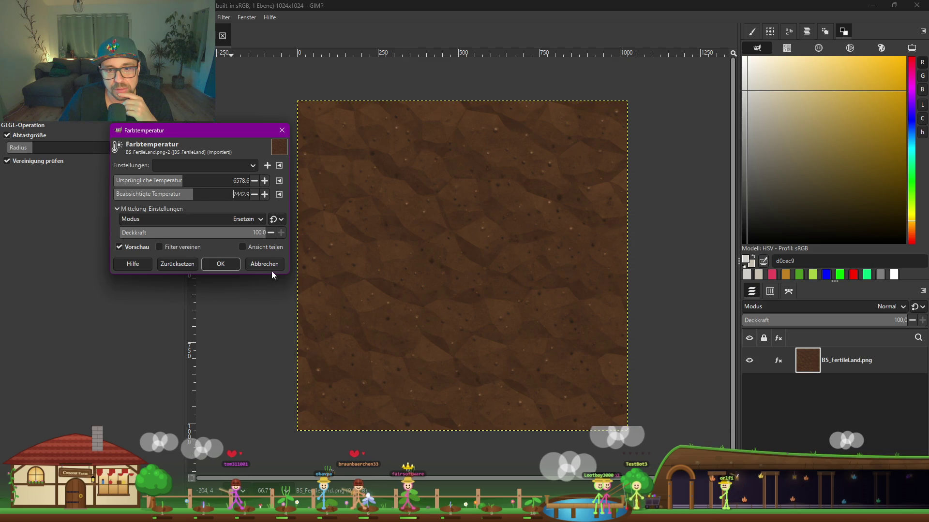
pyautogui.click(266, 265)
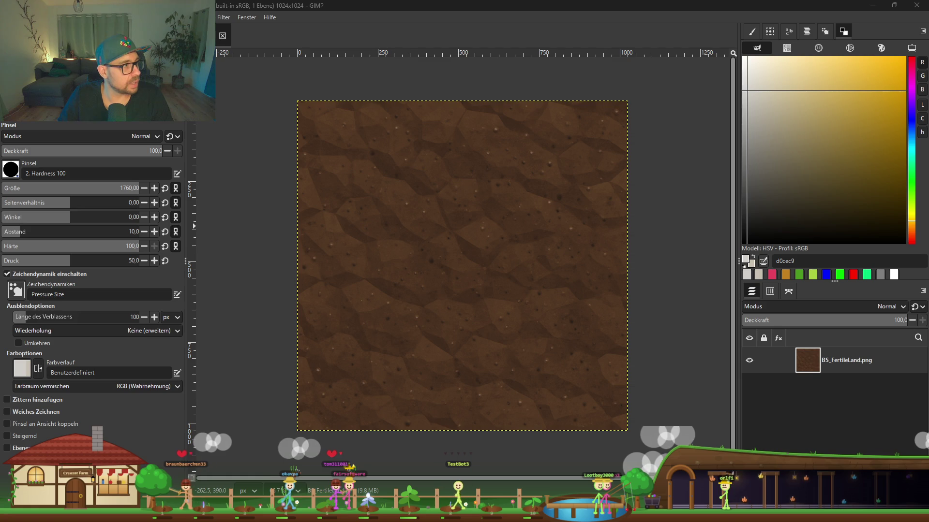
pyautogui.moveTo(2, 145)
pyautogui.mouseDown()
pyautogui.moveTo(590, 126)
pyautogui.moveTo(650, 79)
pyautogui.moveTo(648, 70)
pyautogui.mouseUp()
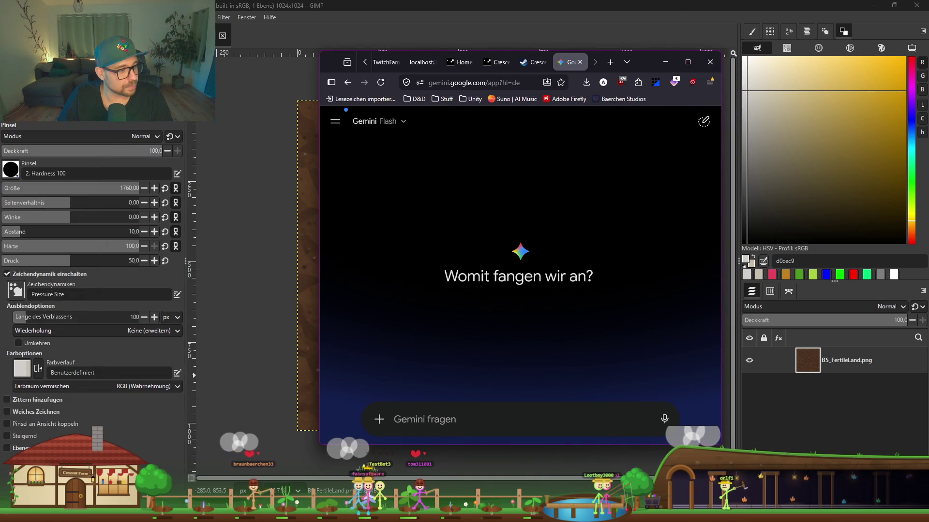
# Close the Textures folder window and attach the brown soil texture to the Gemini prompt.
pyautogui.hotkey('alt', 'Tab')
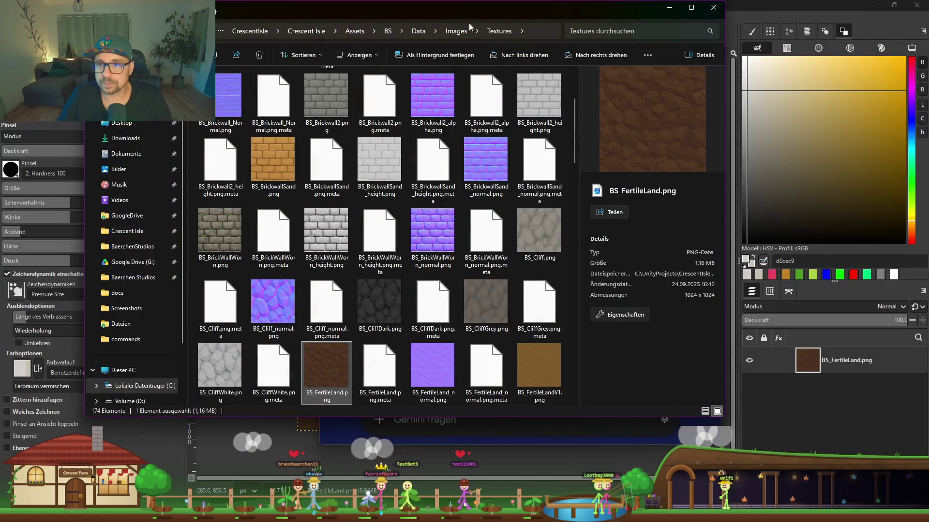
pyautogui.hotkey('alt', 'F4')
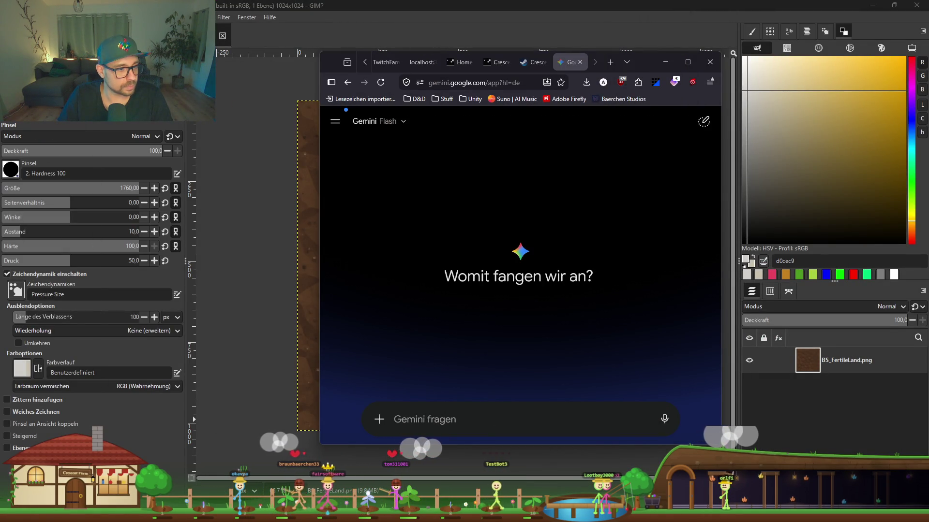
pyautogui.moveTo(483, 464)
pyautogui.mouseDown()
pyautogui.moveTo(503, 394)
pyautogui.moveTo(574, 421)
pyautogui.mouseUp()
# Send Gemini the German request for a seamless 1024x1024 greyscale low-poly soil texture.
pyautogui.write('erzeuge eine seamless texture 1024x1024 i')
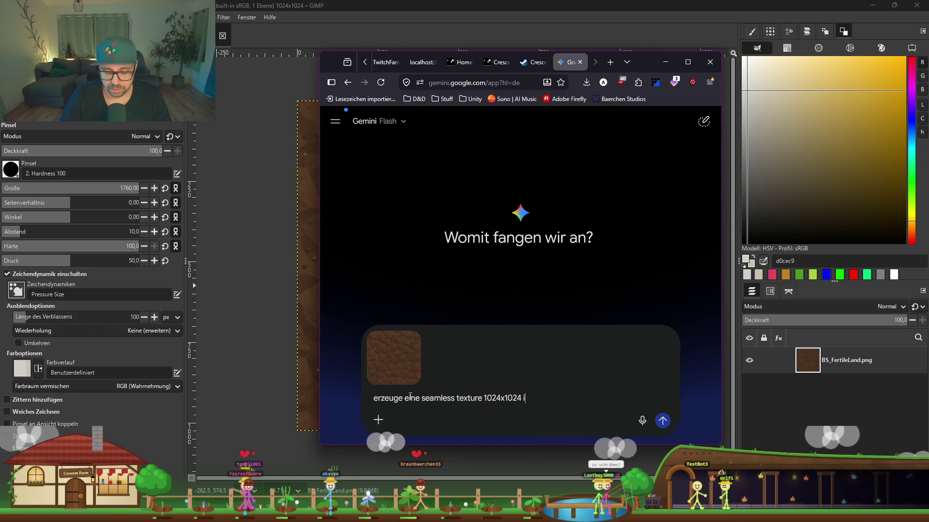
pyautogui.write('m greyscale. Die Texture soll Lw Poly')
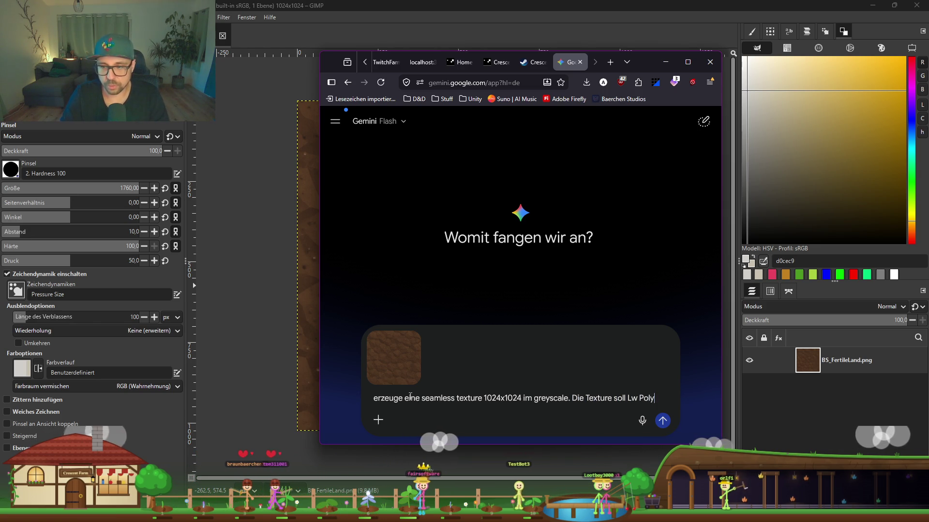
pyautogui.write(' ais')
pyautogui.press('BackSpace')
pyautogui.press('BackSpace')
pyautogui.press('BackSpace')
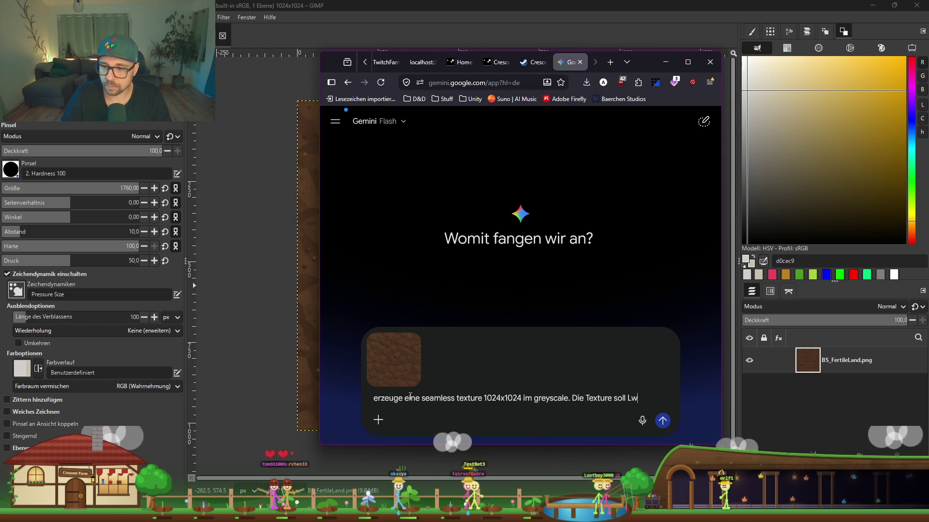
pyautogui.write('ly a')
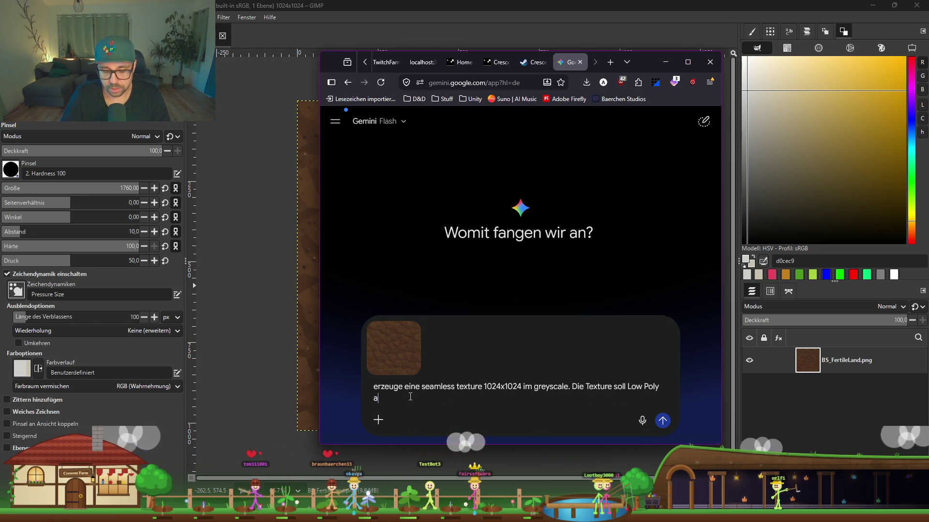
pyautogui.write('oll fruchtbaren Boden')
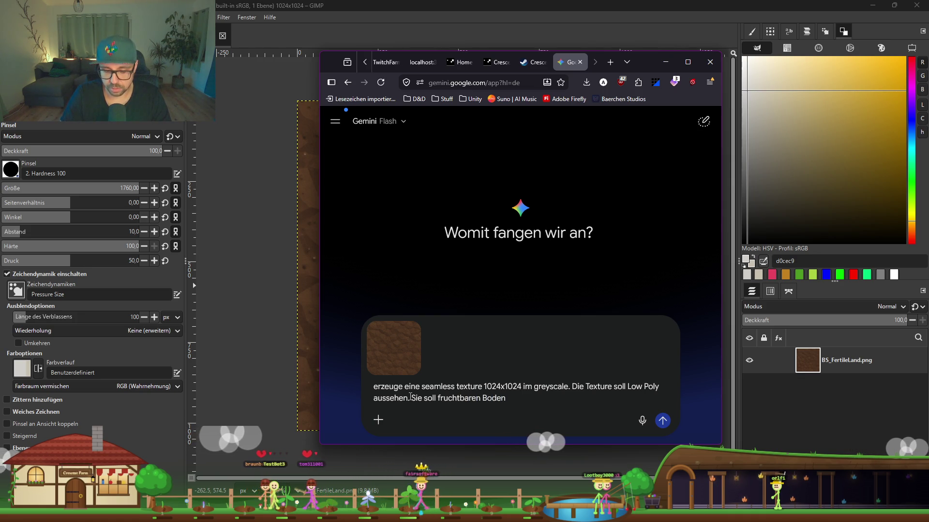
pyautogui.write('kllen feur ein Farmin Game')
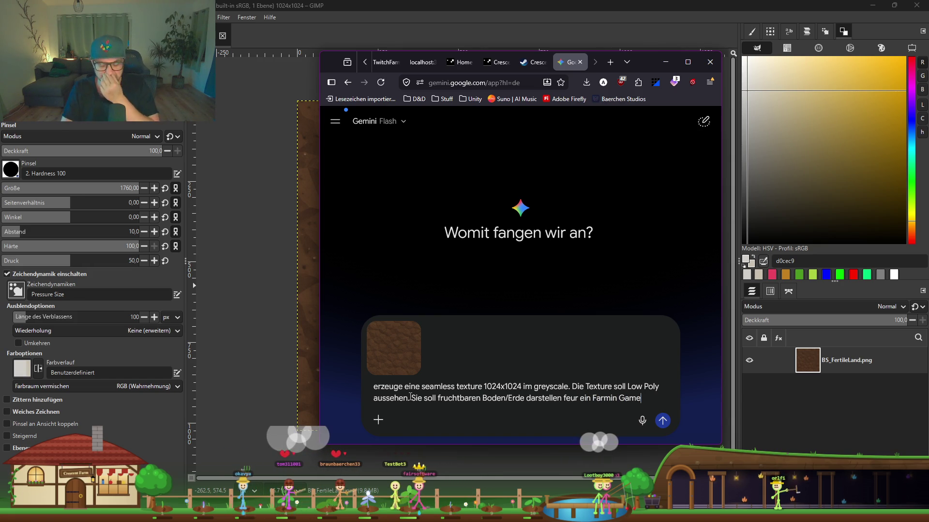
pyautogui.write('lle rueckfrgane')
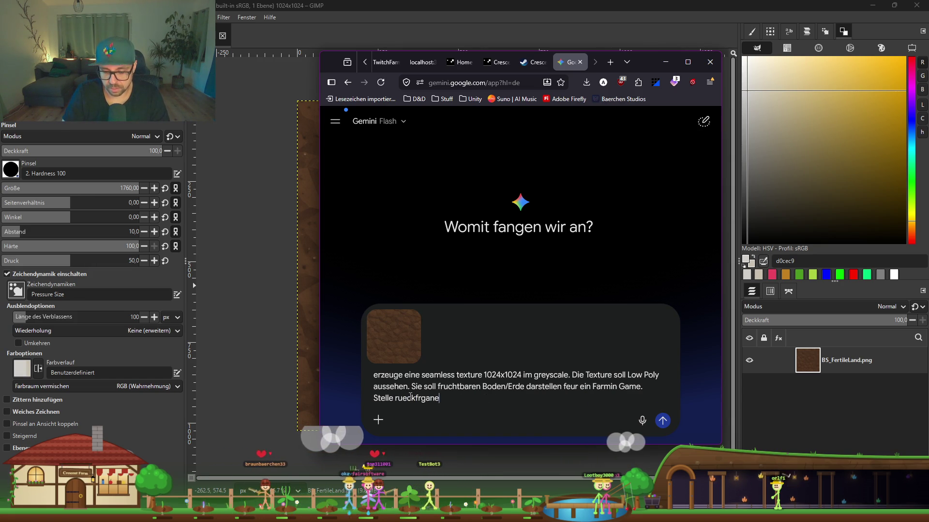
pyautogui.press('Return')
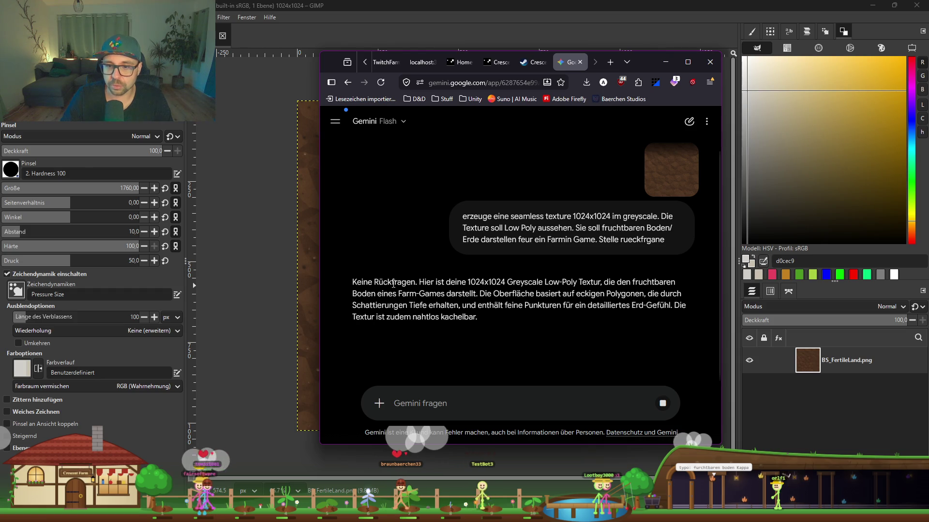
pyautogui.moveTo(441, 280); pyautogui.dragTo(532, 283)
# Maximize the browser, scroll through Gemini's generated grey texture, then minimize it.
pyautogui.click(535, 290)
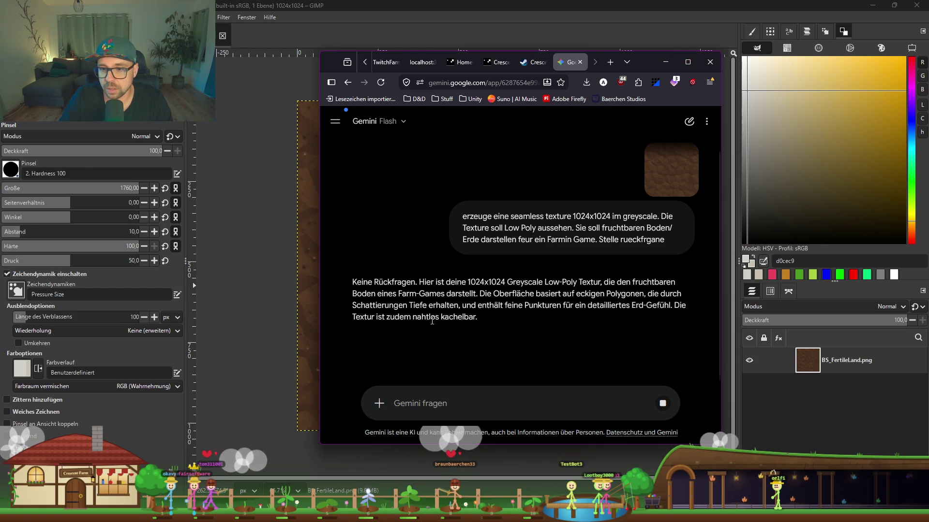
pyautogui.press('super+Up')
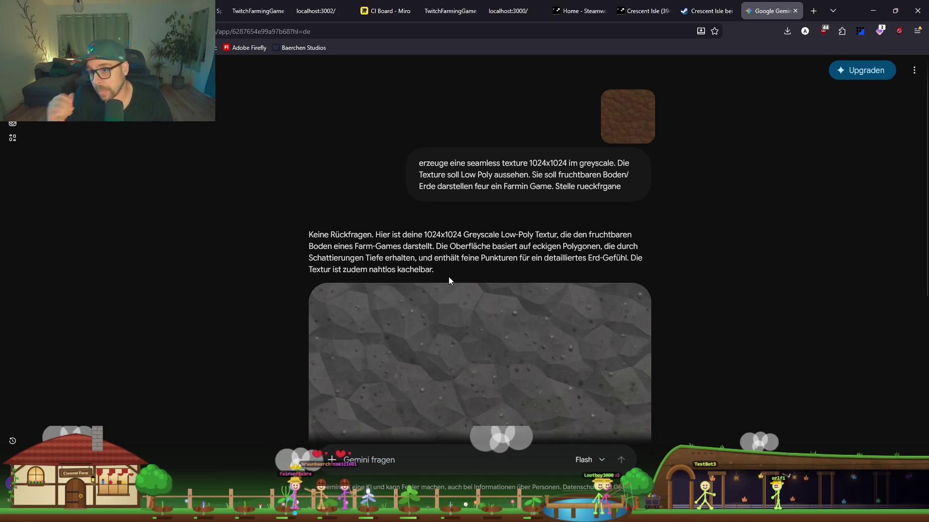
pyautogui.scroll(-5, 445, 280)
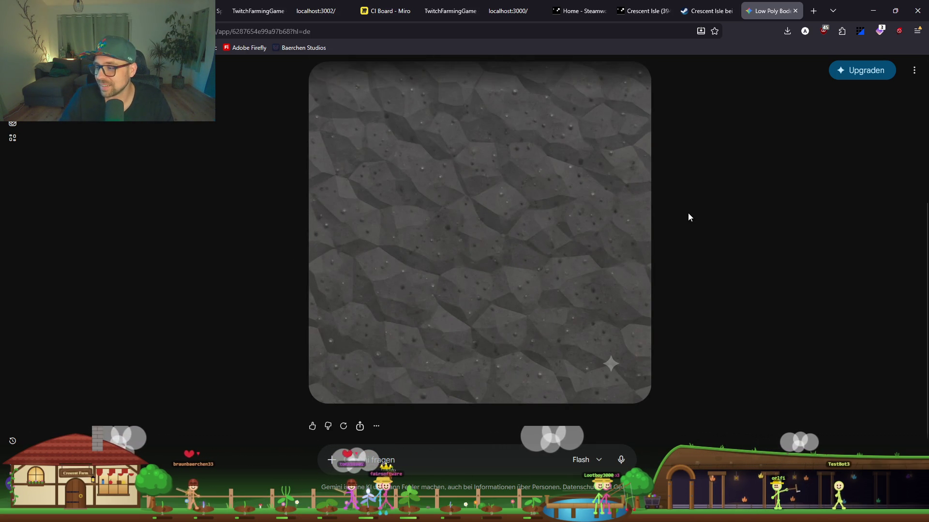
pyautogui.scroll(1, 657, 270)
pyautogui.scroll(1, 658, 271)
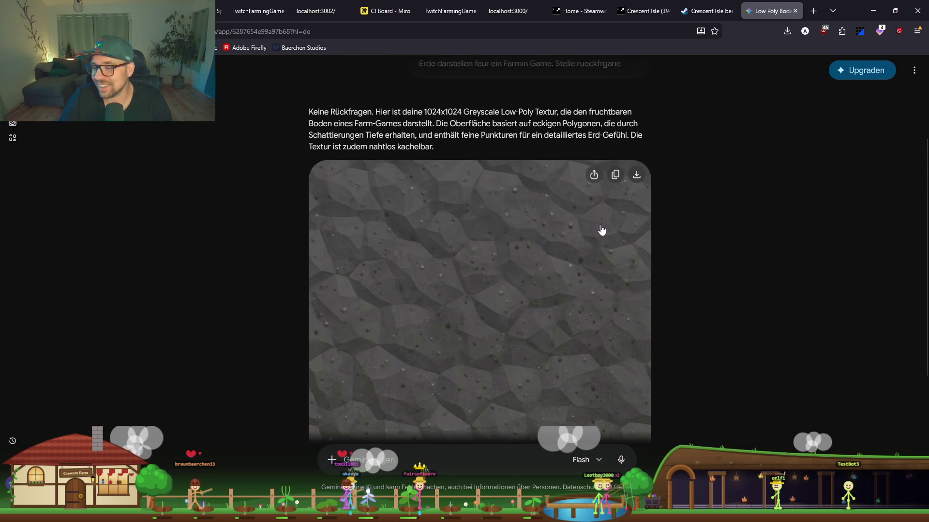
pyautogui.scroll(2, 656, 184)
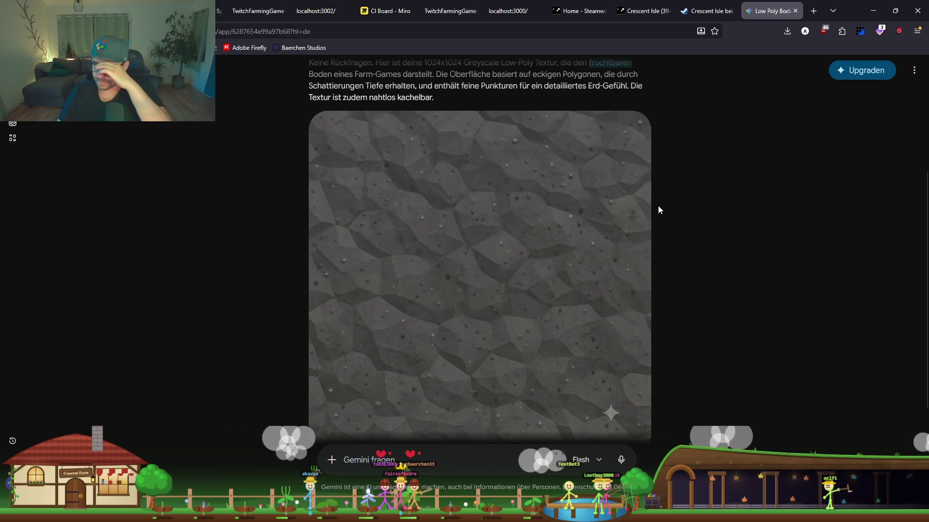
pyautogui.moveTo(582, 206)
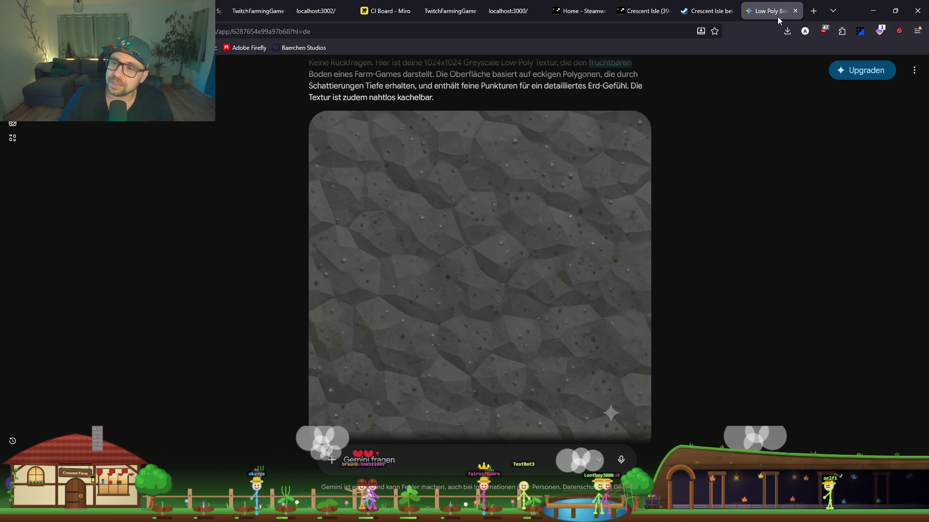
pyautogui.scroll(3, 737, 123)
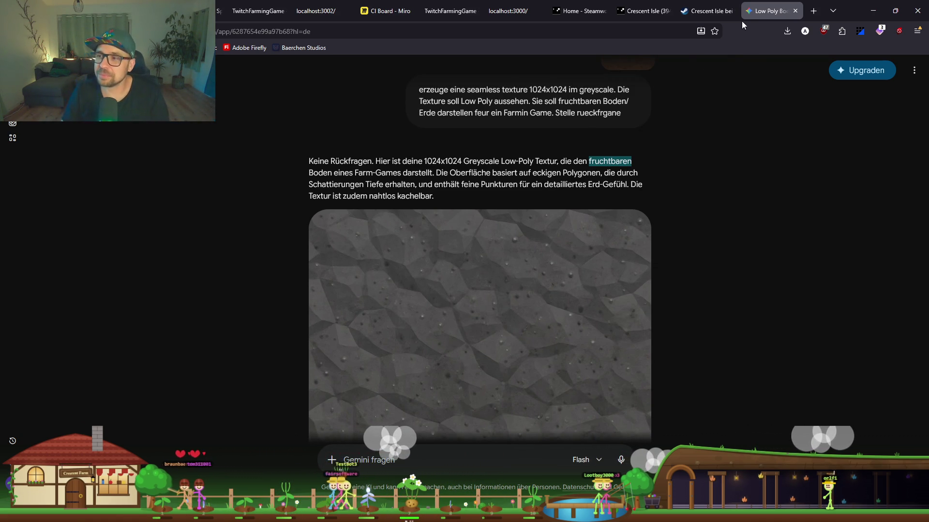
pyautogui.click(873, 11)
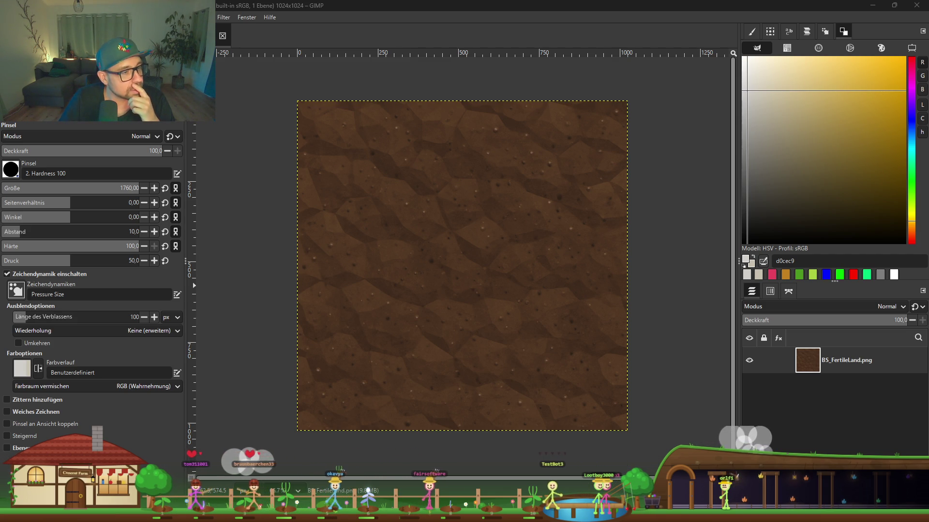
# Drag the Midjourney browser window to the top edge to maximize it.
pyautogui.moveTo(652, 228); pyautogui.dragTo(650, 4)
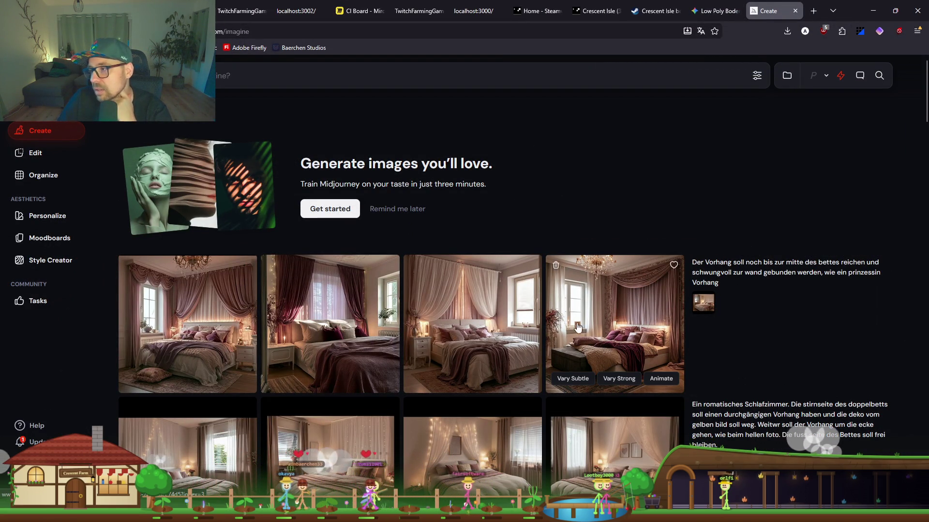
# View the fourth bedroom image's details, close them, and switch to Claude.
pyautogui.click(625, 346)
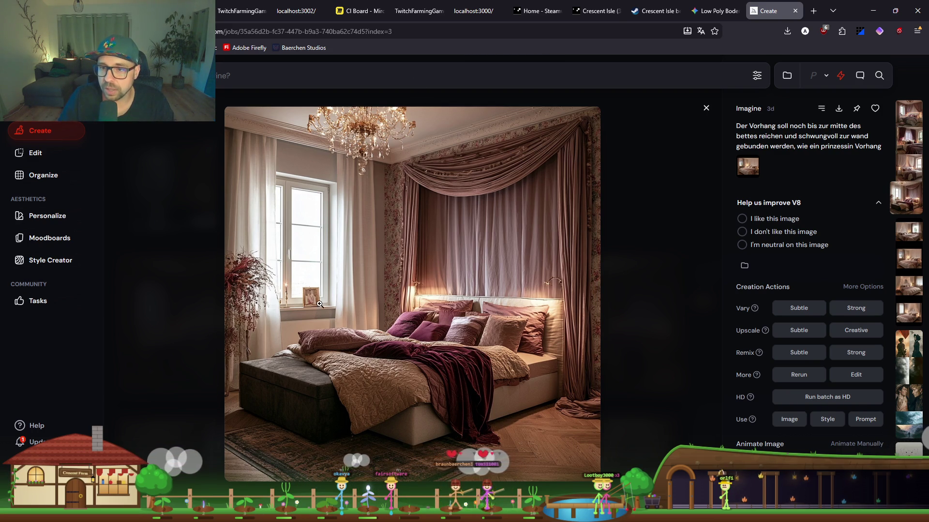
pyautogui.click(707, 108)
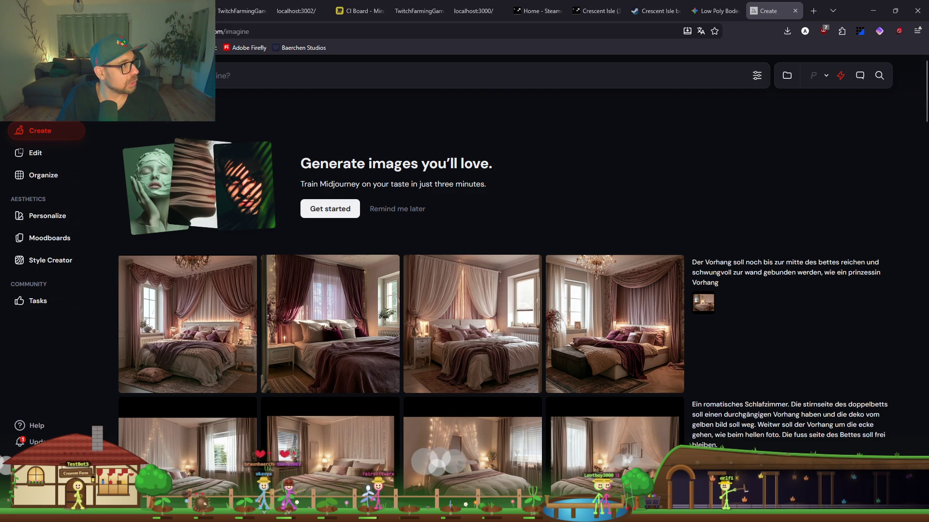
pyautogui.hotkey('alt', 'Tab')
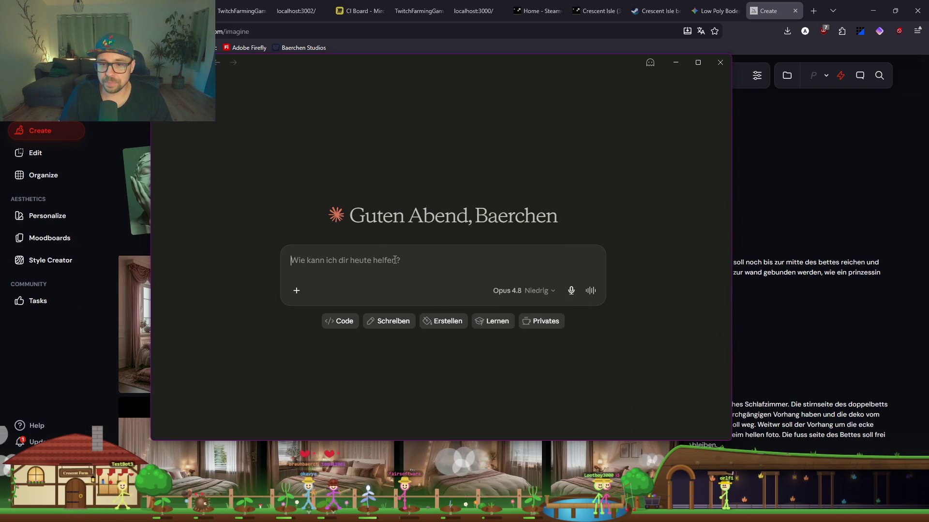
# Ask Claude in German for a Midjourney prompt for a seamless greyscale low-poly farming-RPG ground texture.
pyautogui.write('ich')
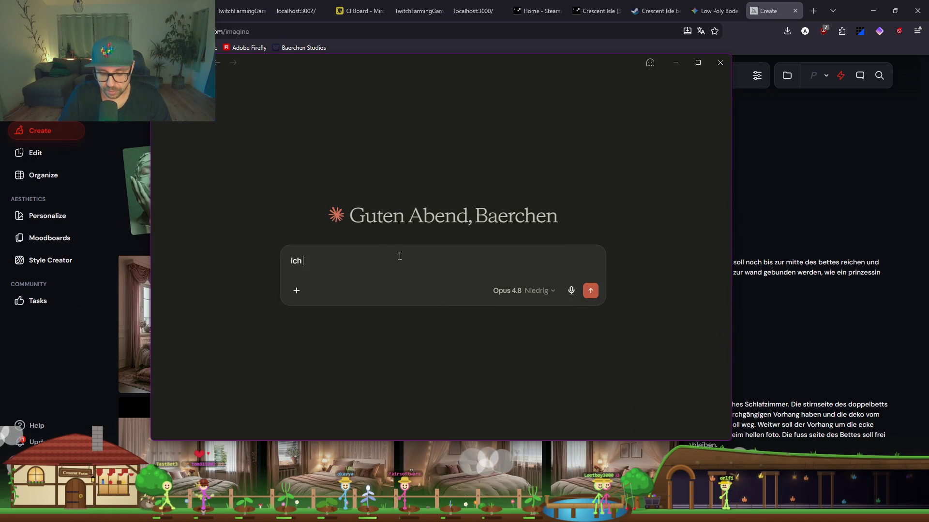
pyautogui.write(' brauche einen')
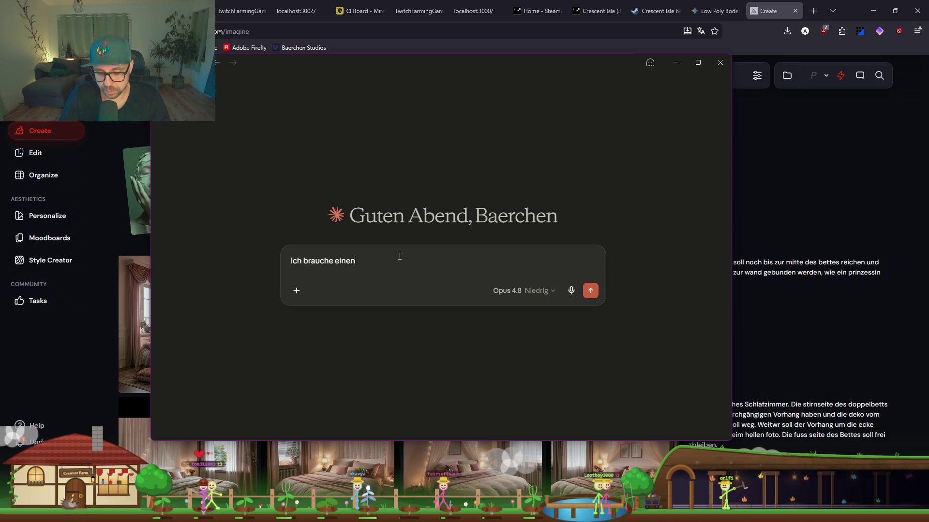
pyautogui.write('prompt fuer idjourny')
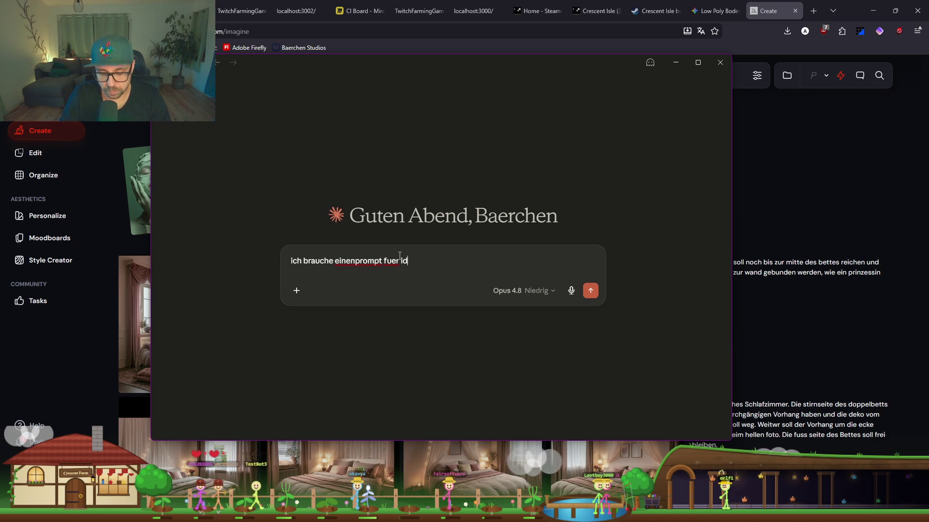
pyautogui.click(399, 256)
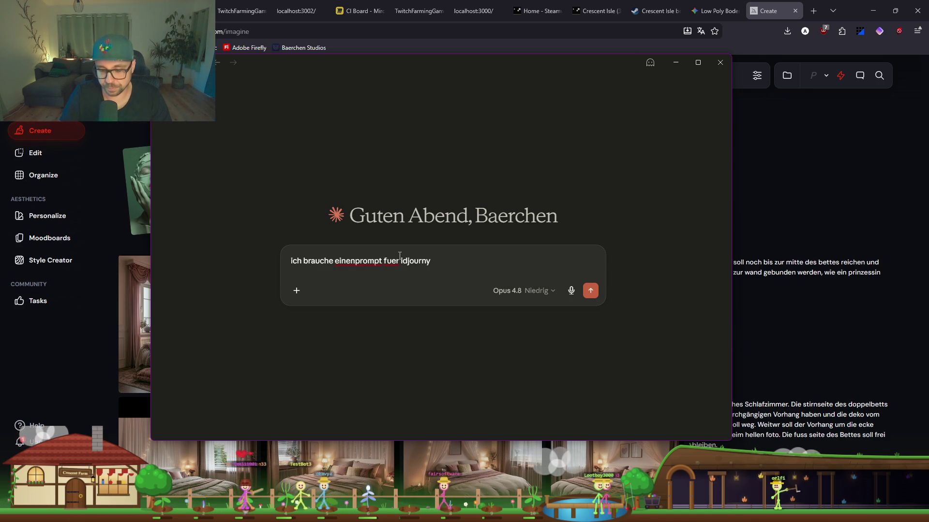
pyautogui.write('m')
pyautogui.press('End')
pyautogui.write('ich m')
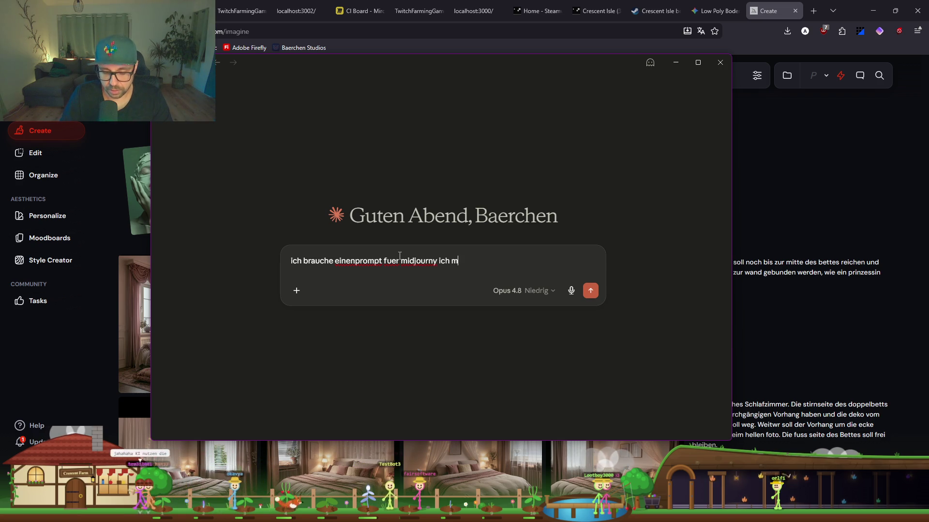
pyautogui.write('oechte ein e seasmless low poly te')
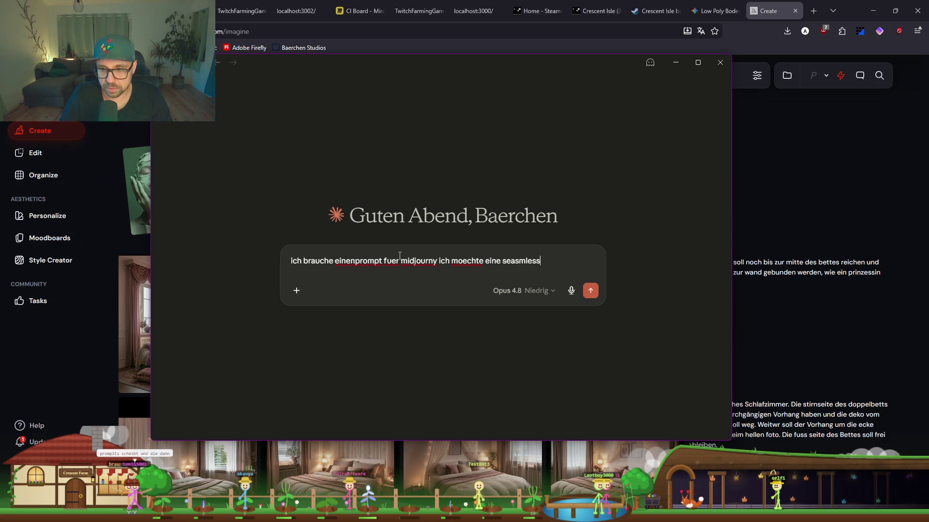
pyautogui.write('xtu')
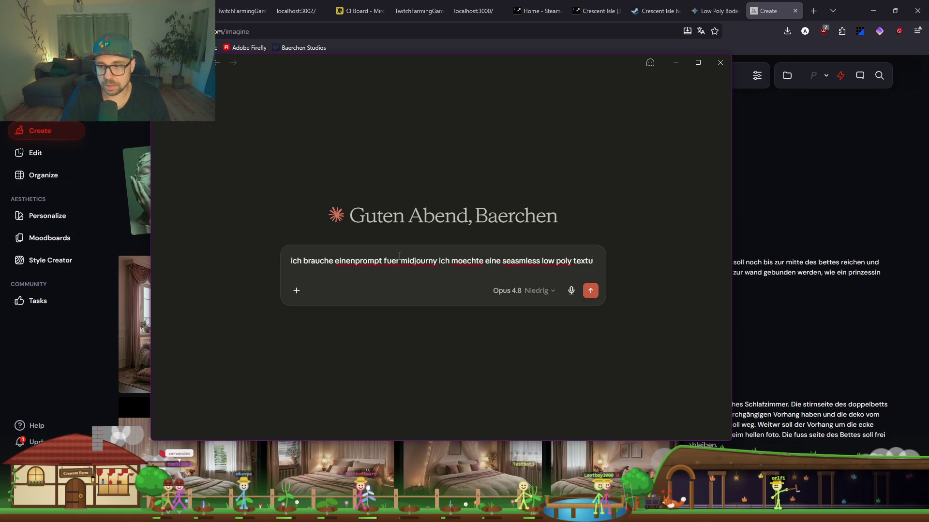
pyautogui.write('re fuer ein')
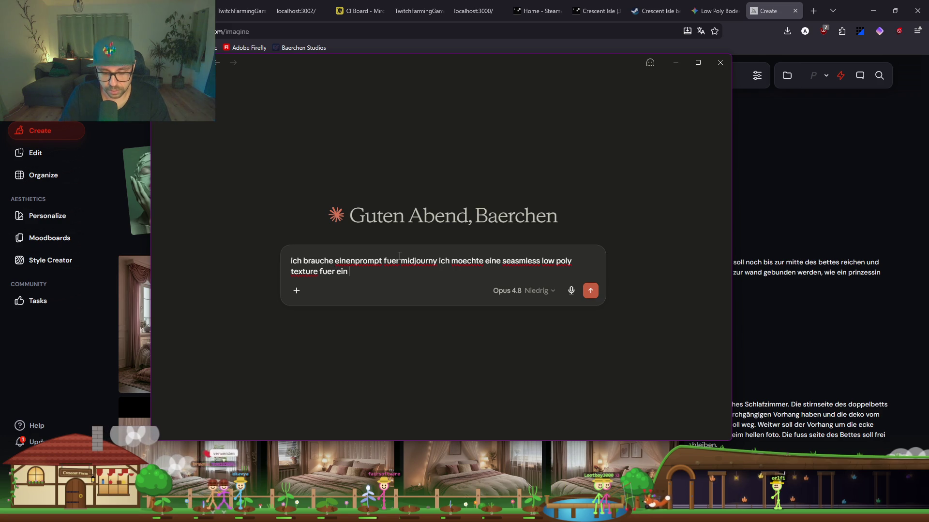
pyautogui.write(' farming rpg')
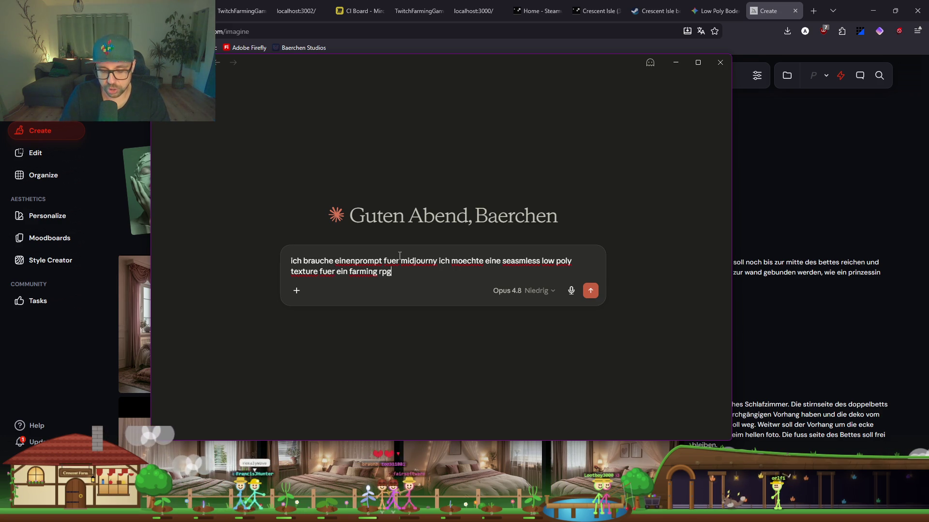
pyautogui.write(' erstellen.')
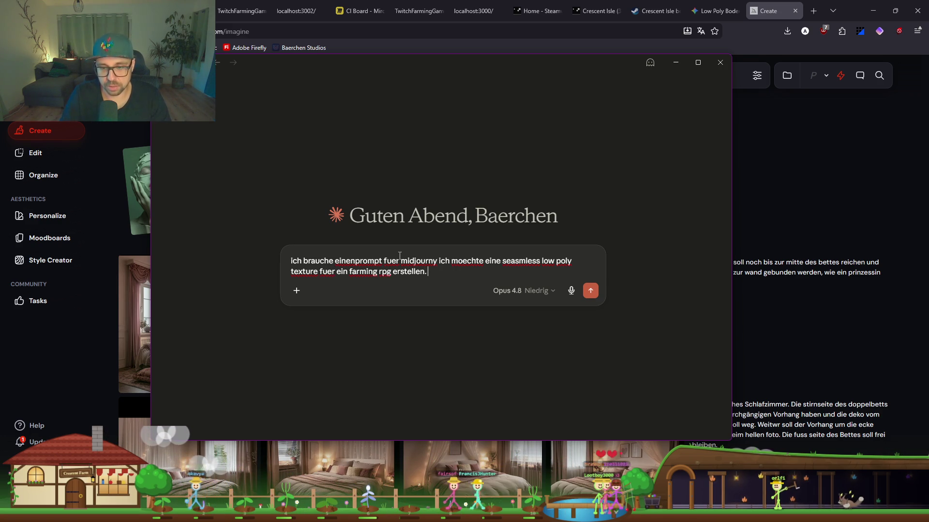
pyautogui.write(' Die texture soll fgue')
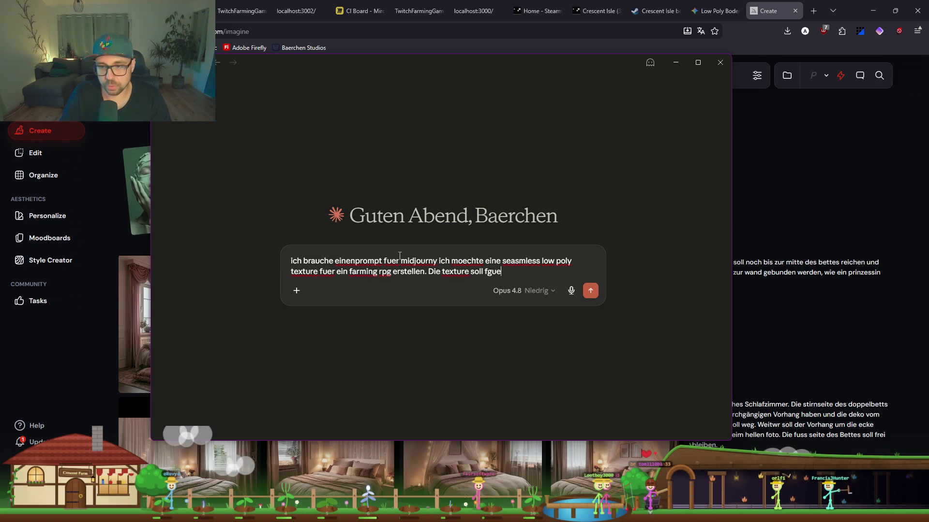
pyautogui.press('BackSpace')
pyautogui.write('uer boden genutzt we')
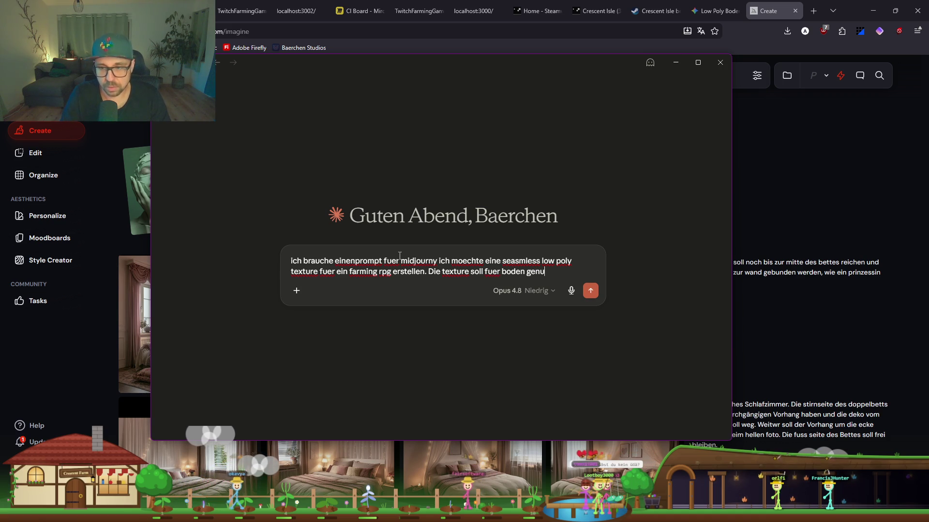
pyautogui.write('rden. S')
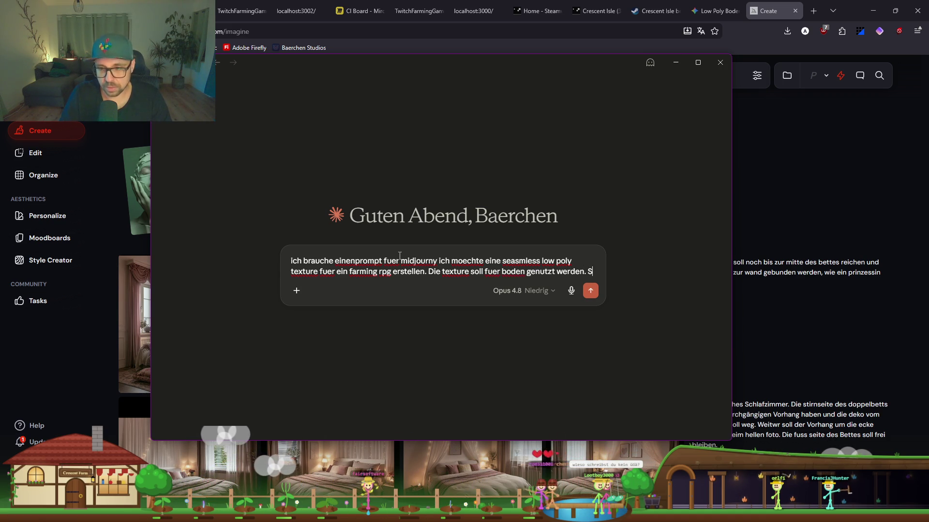
pyautogui.write('ie soll im gre')
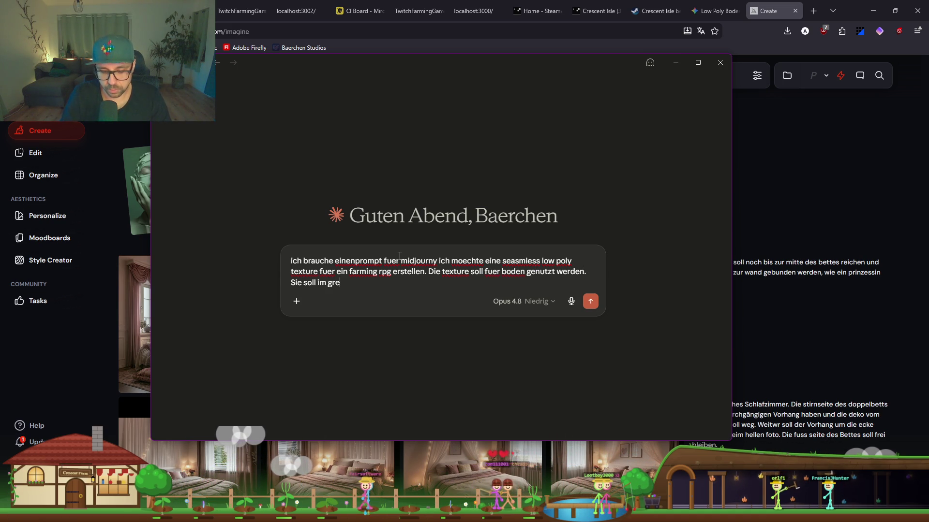
pyautogui.write('yscale seinn ( also von weiss bis grau) damir ich sie selber')
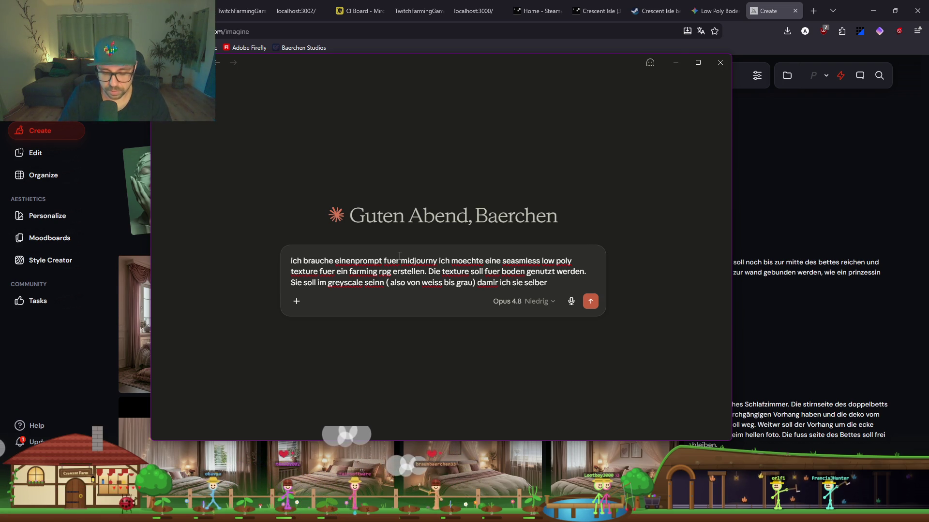
pyautogui.write('ar')
pyautogui.press('BackSpace')
pyautogui.press('BackSpace')
pyautogui.write('ann')
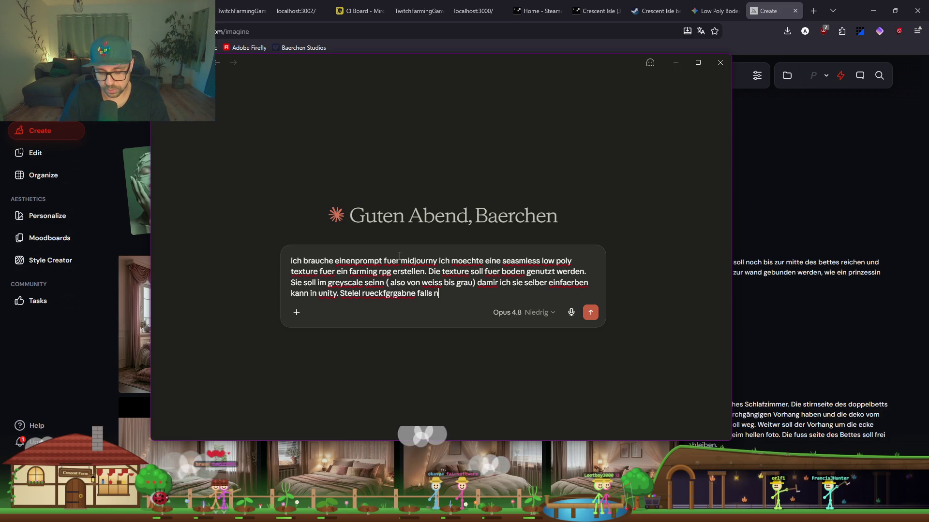
pyautogui.press('Return')
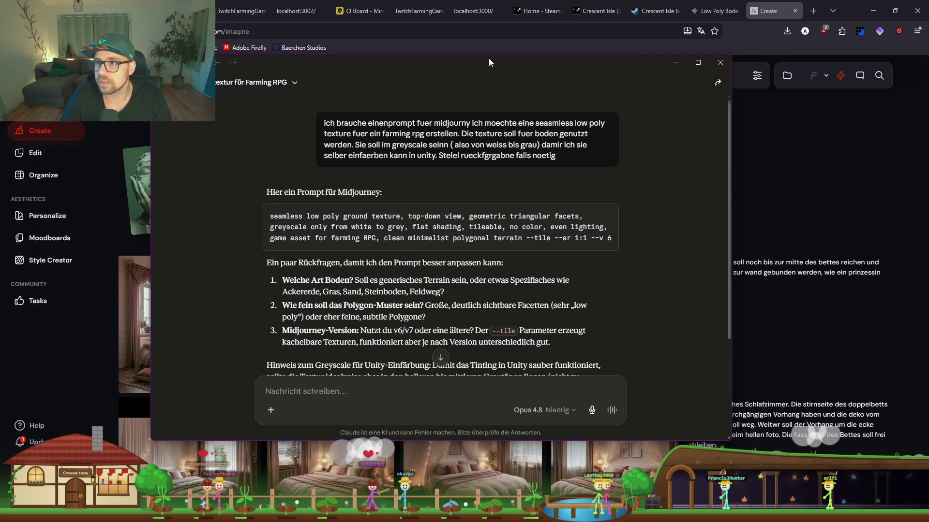
# Open a new Firefox tab once Claude's Midjourney prompt reply has loaded.
pyautogui.click(819, 16)
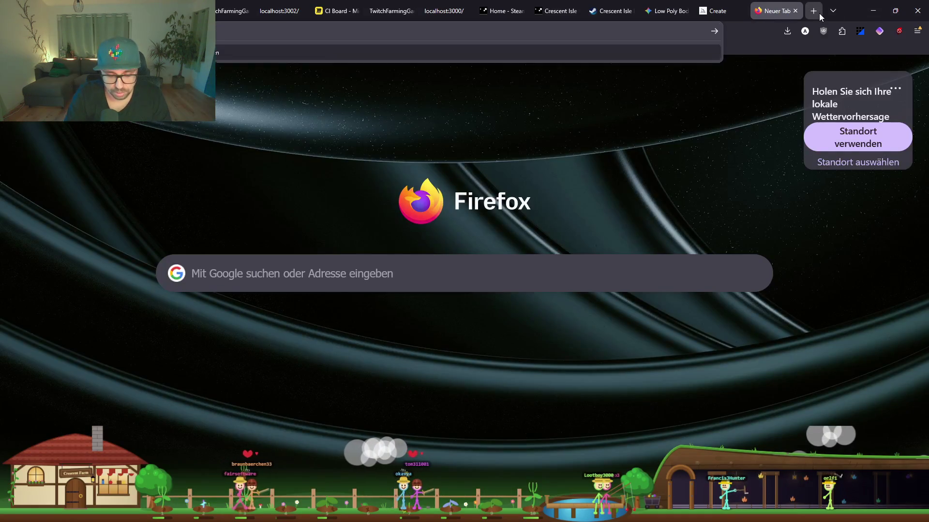
# Search Google Images for 'qwerty layout' and open the US keyboard image in a new tab.
pyautogui.write('qwerty')
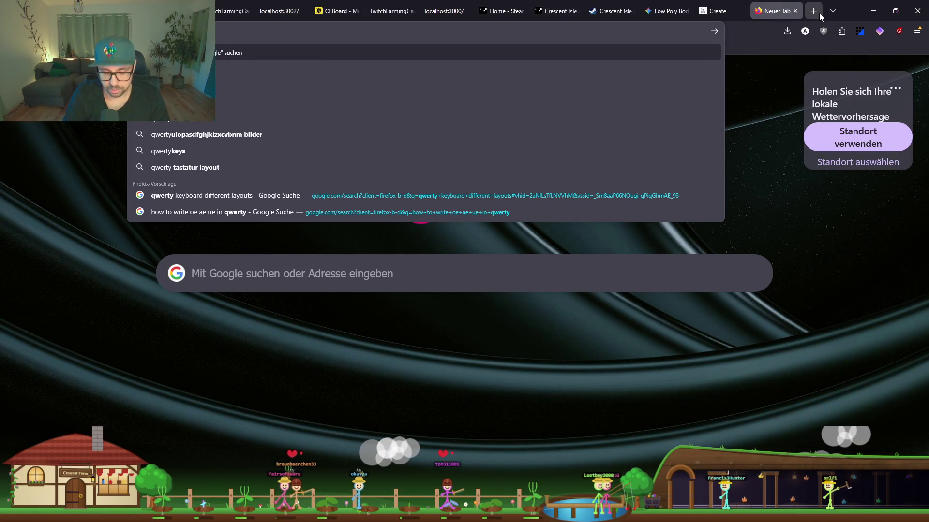
pyautogui.write(' layout')
pyautogui.press('Return')
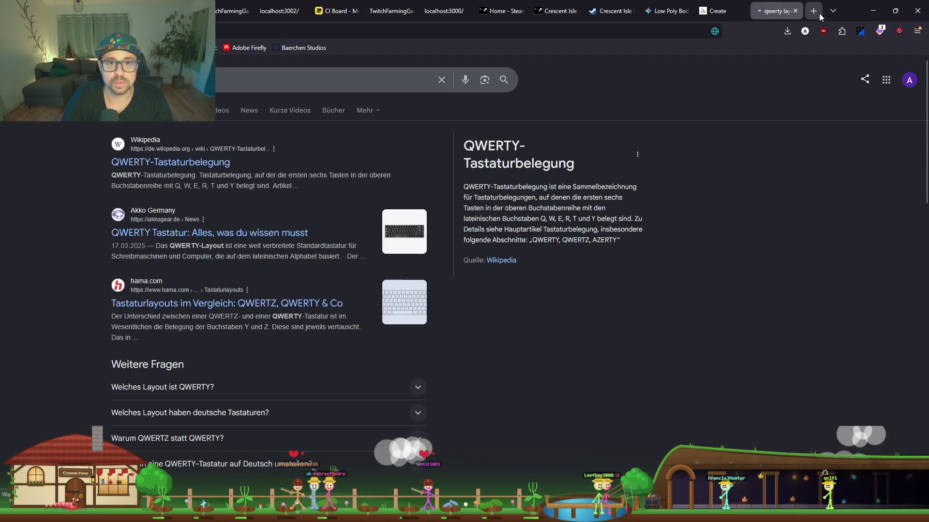
pyautogui.click(184, 111)
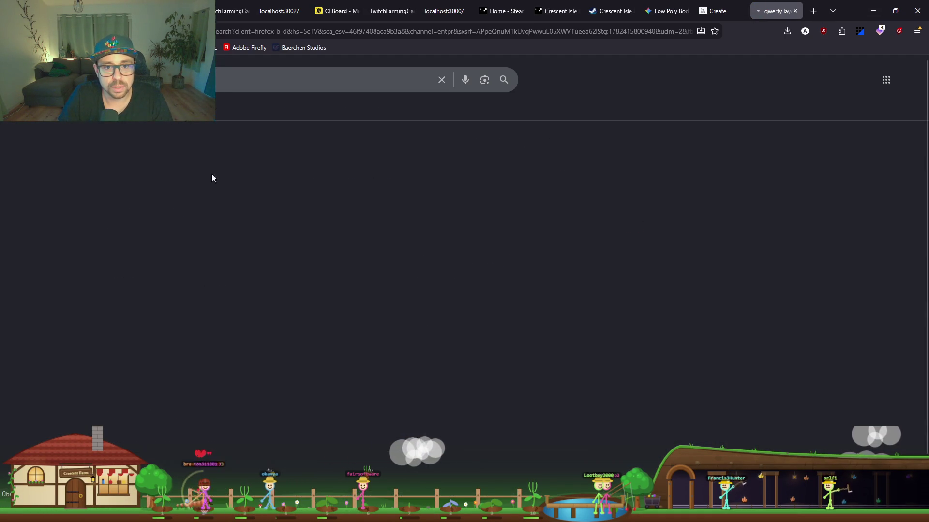
pyautogui.click(97, 220)
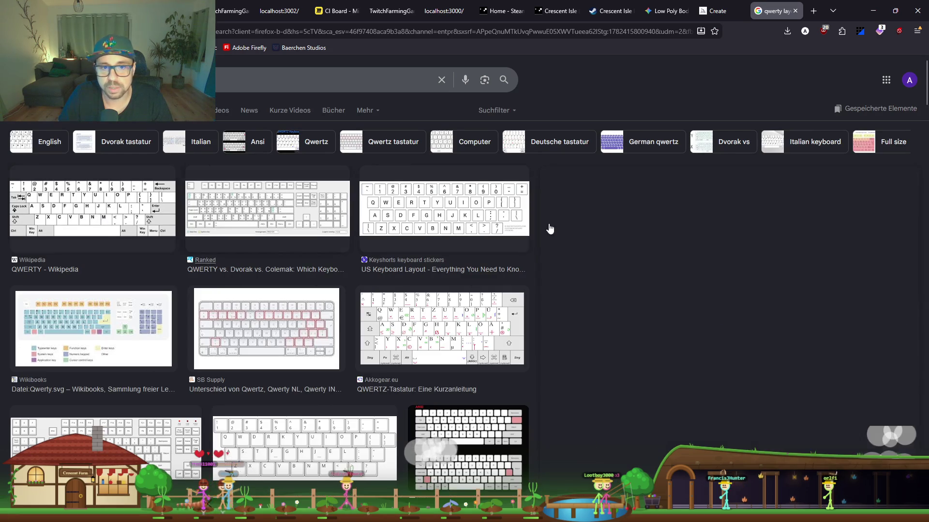
pyautogui.rightClick(753, 236)
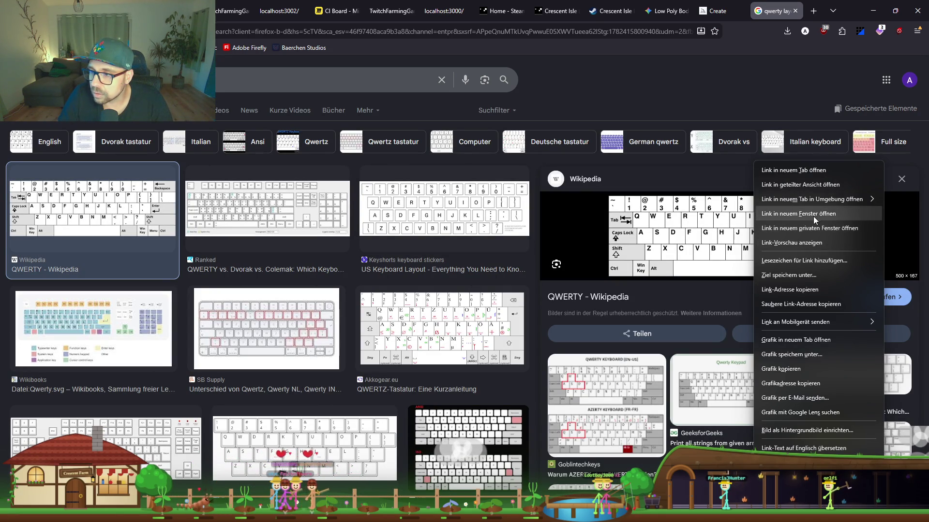
pyautogui.click(798, 171)
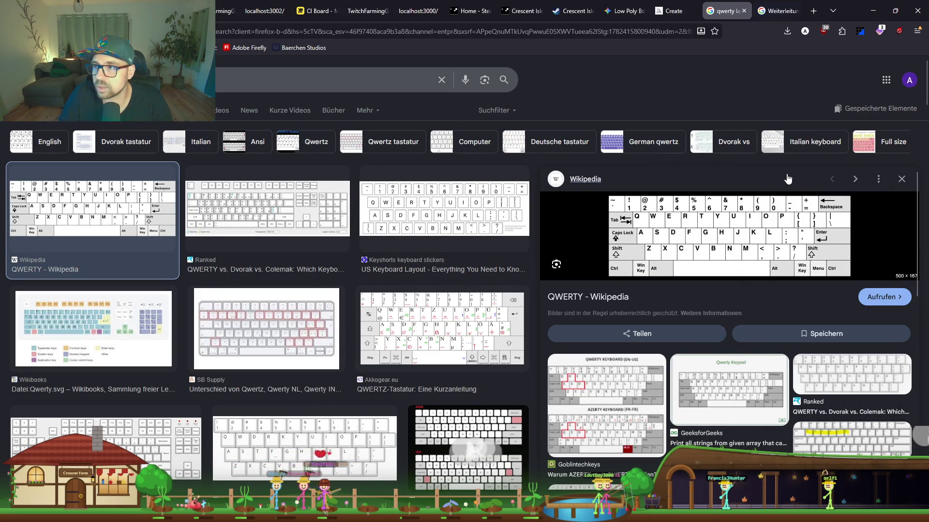
pyautogui.click(776, 11)
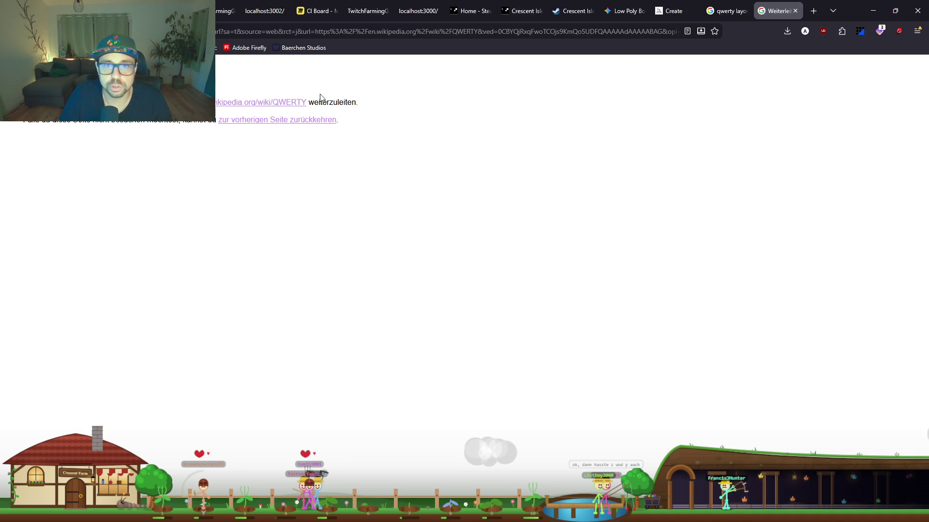
pyautogui.click(725, 10)
pyautogui.rightClick(780, 237)
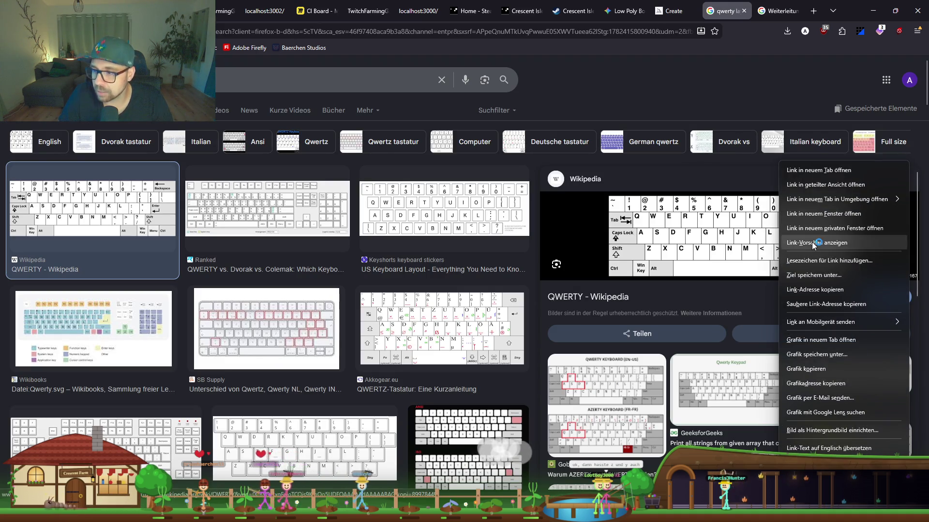
pyautogui.click(832, 340)
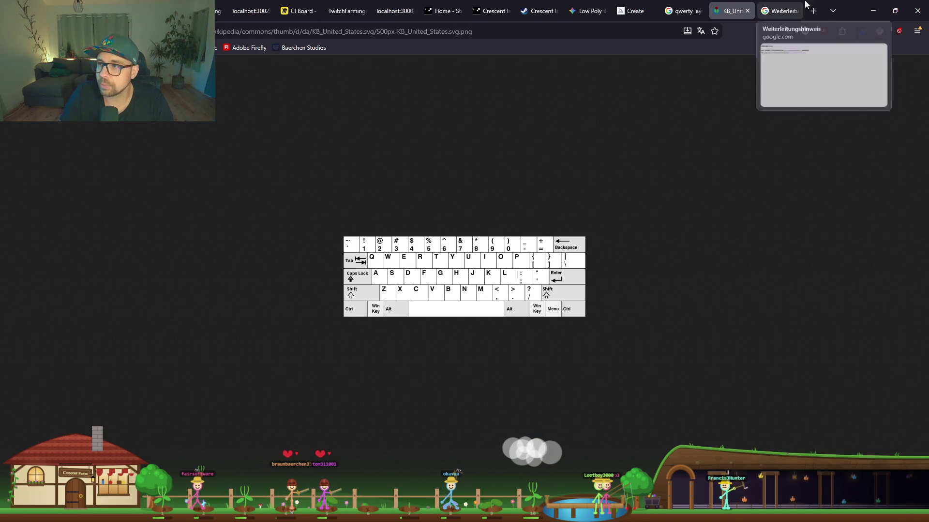
# Search for 'qwertz layout', open the German keyboard image in a new tab, and exit full screen.
pyautogui.click(682, 11)
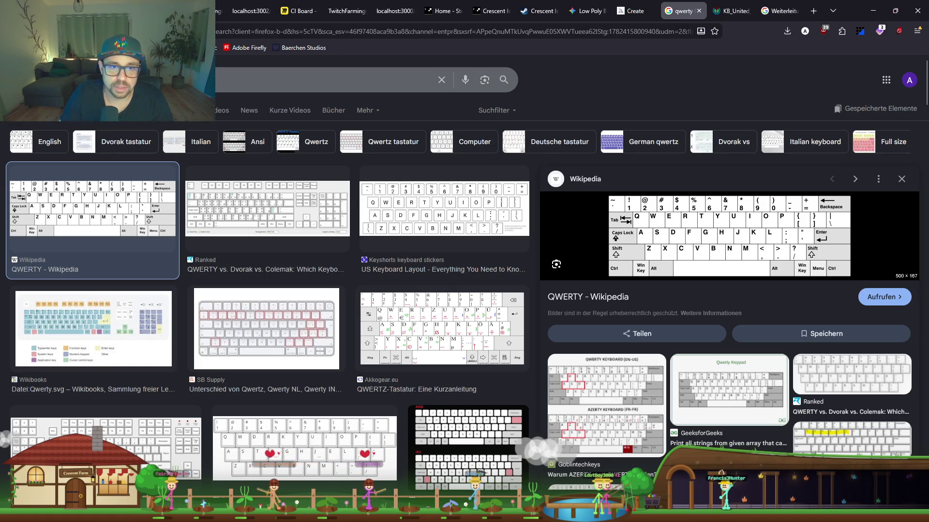
pyautogui.click(251, 80)
pyautogui.write('layout')
pyautogui.press('Return')
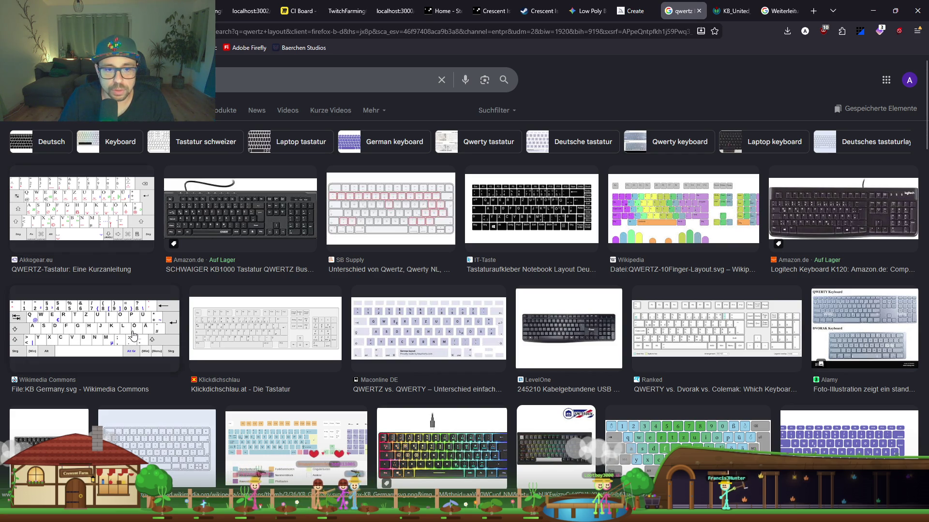
pyautogui.click(134, 334)
pyautogui.rightClick(748, 181)
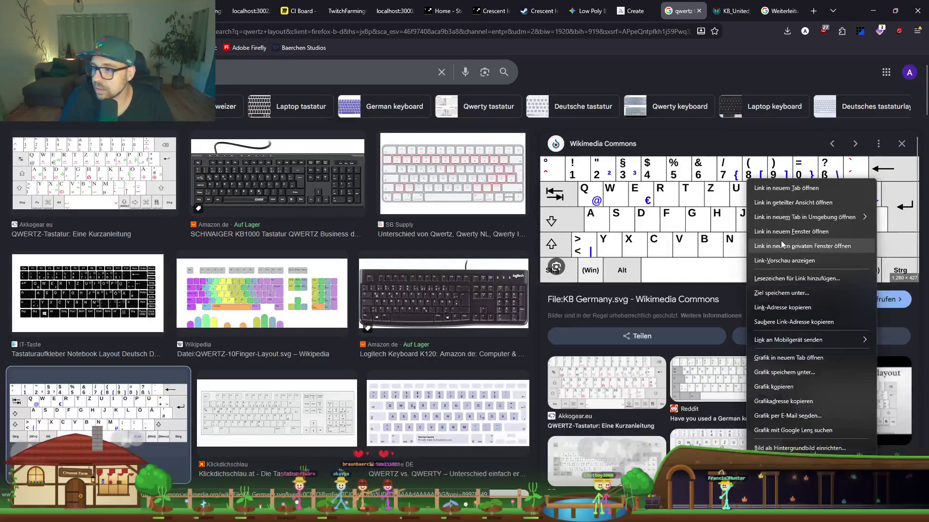
pyautogui.click(794, 232)
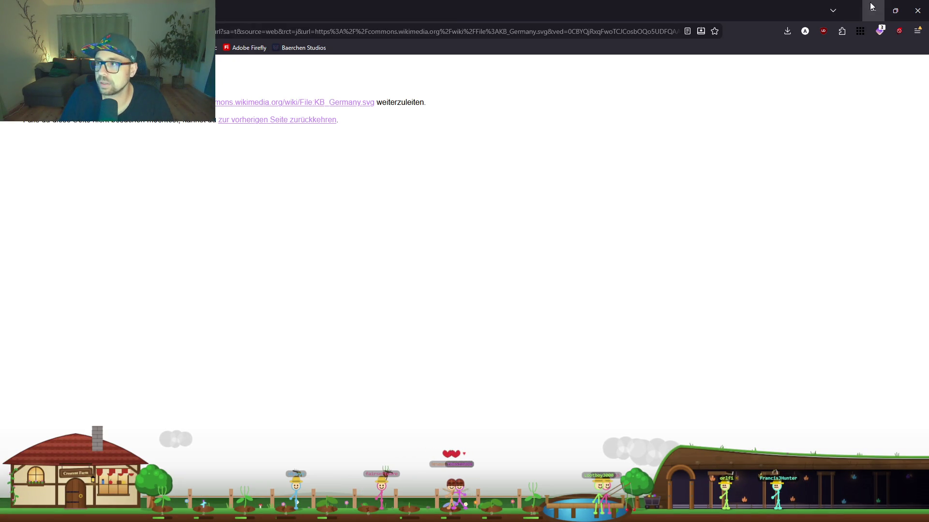
pyautogui.click(872, 6)
pyautogui.rightClick(649, 180)
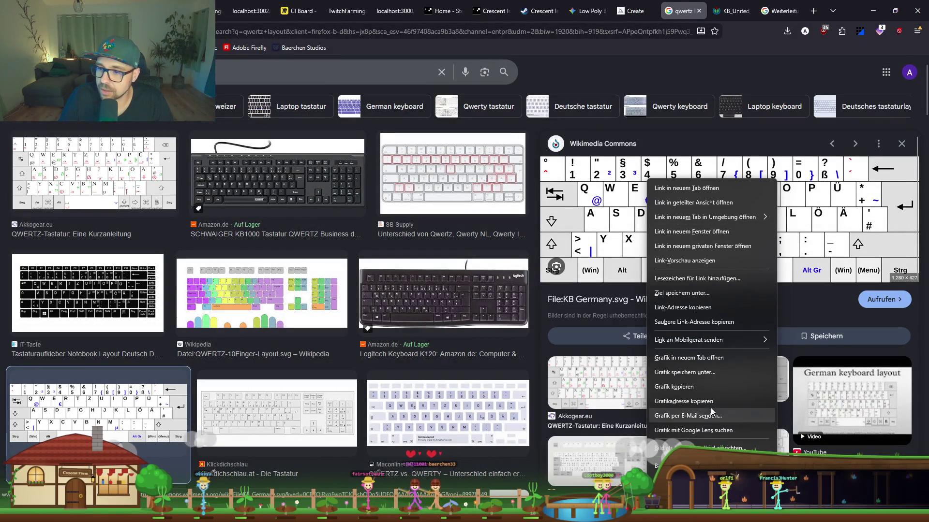
pyautogui.click(697, 358)
pyautogui.moveTo(859, 16)
pyautogui.mouseDown()
pyautogui.moveTo(578, 52)
pyautogui.moveTo(464, 79)
pyautogui.mouseUp()
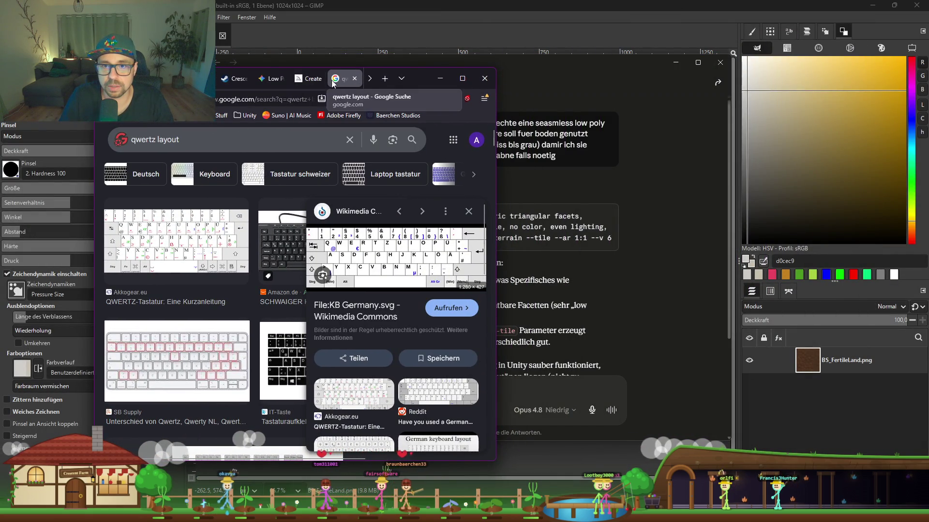
# Move the US keyboard image into its own window snapped right, with the German image snapped left.
pyautogui.scroll(-2, 332, 81)
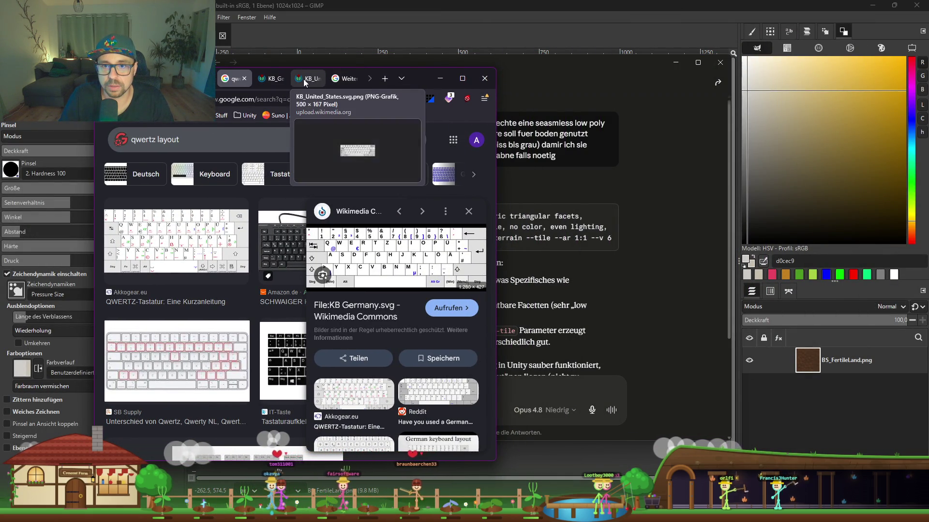
pyautogui.moveTo(304, 79); pyautogui.dragTo(614, 114)
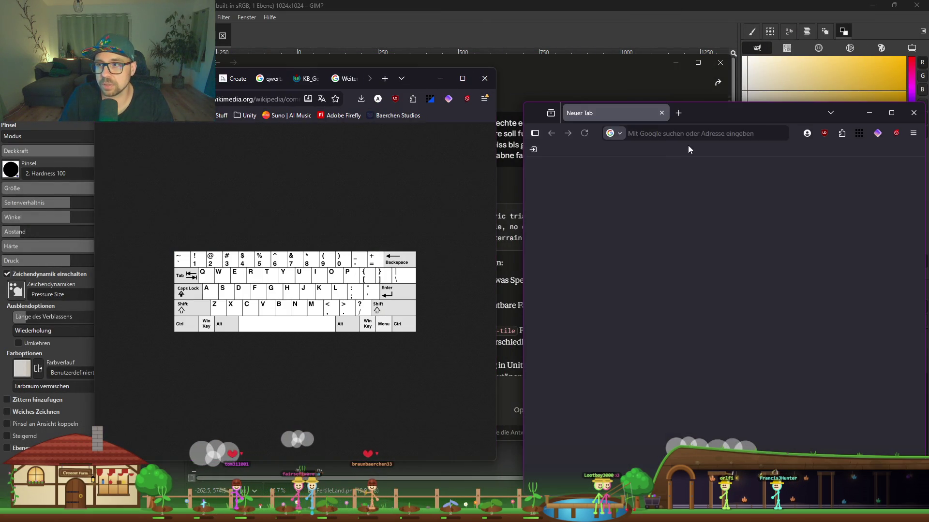
pyautogui.press('super+Right')
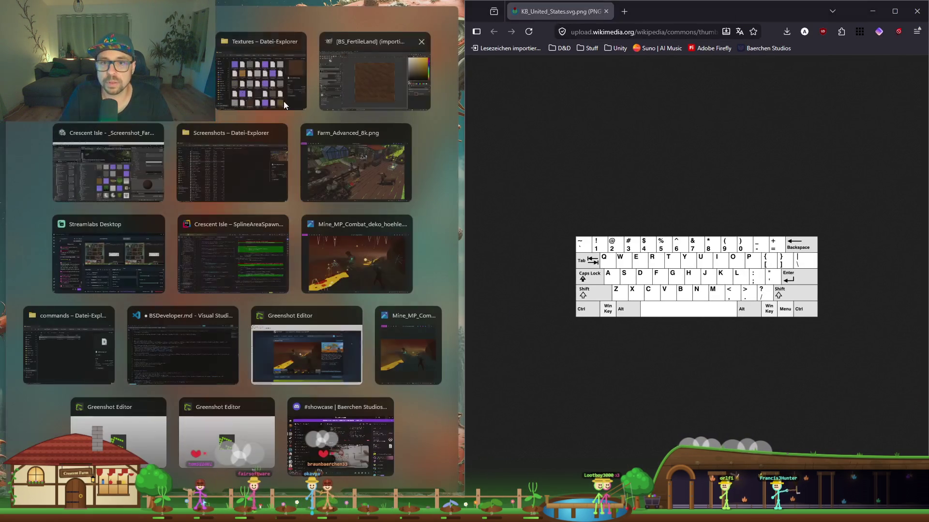
pyautogui.click(160, 73)
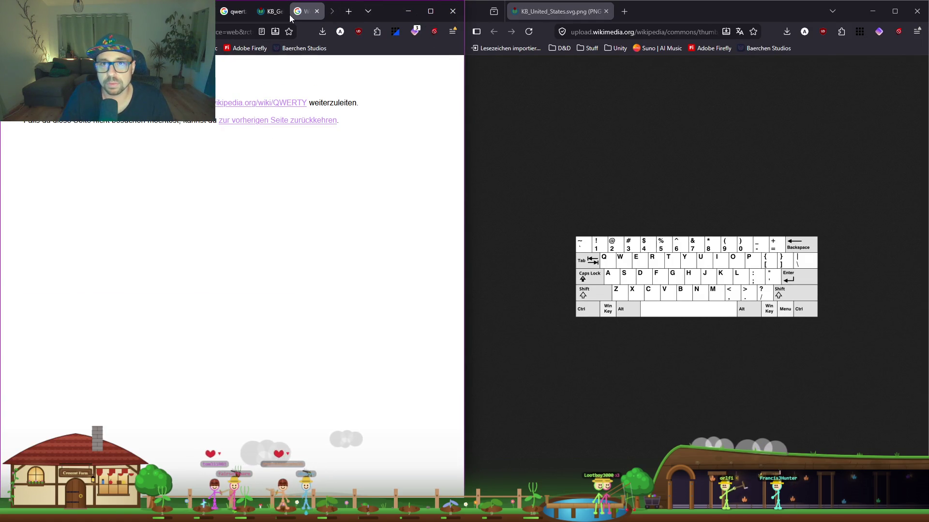
pyautogui.click(310, 14)
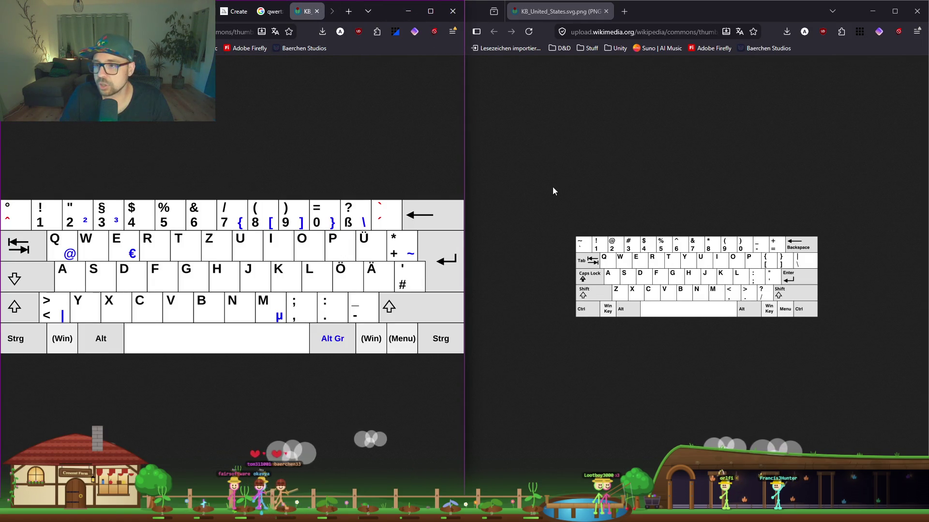
pyautogui.scroll(3, 716, 324)
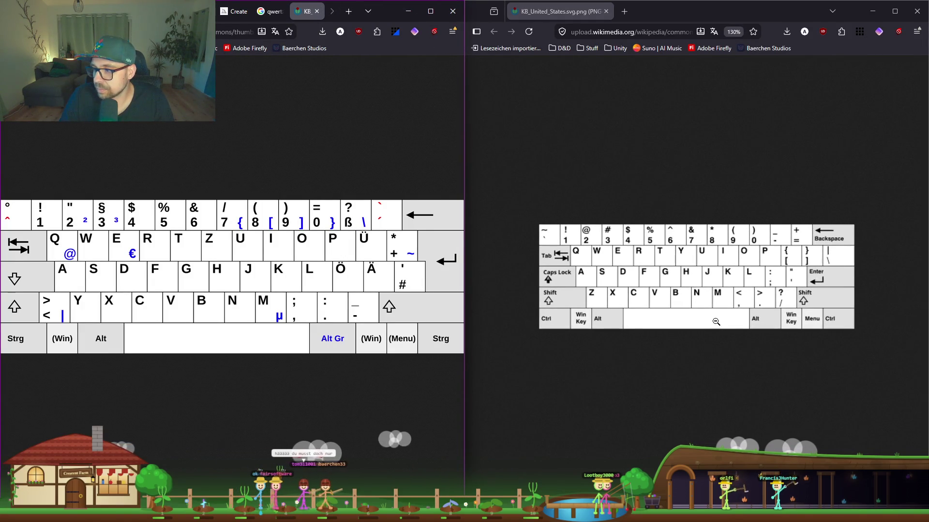
pyautogui.scroll(3, 716, 322)
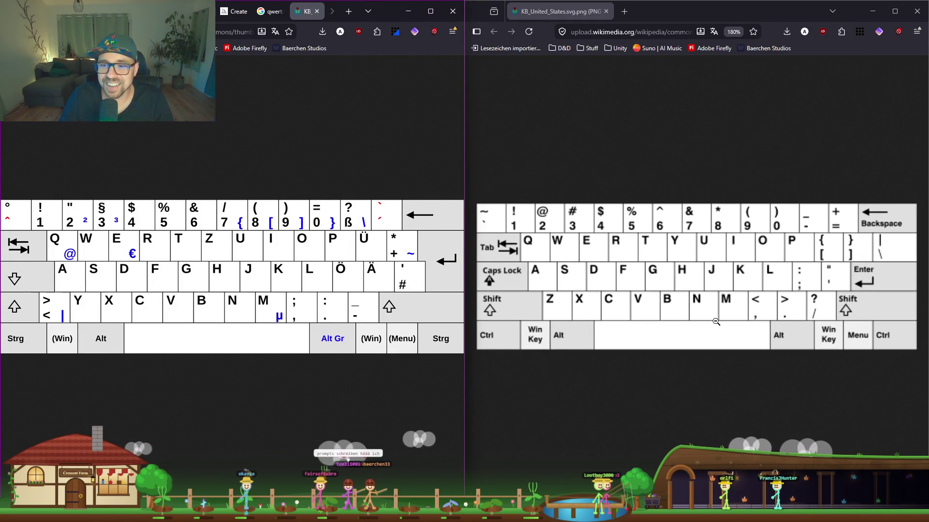
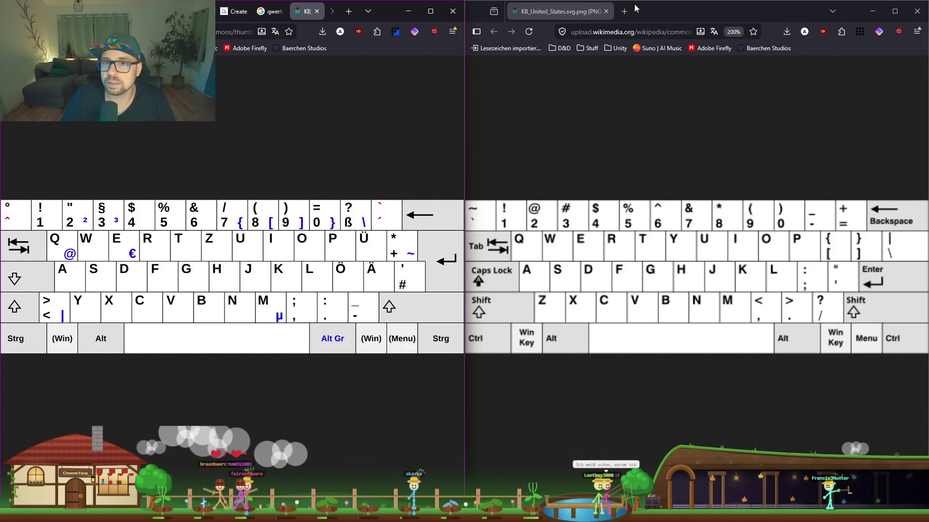
# Close the US keyboard layout window and minimize the browser to bring the Claude chat forward.
pyautogui.click(917, 10)
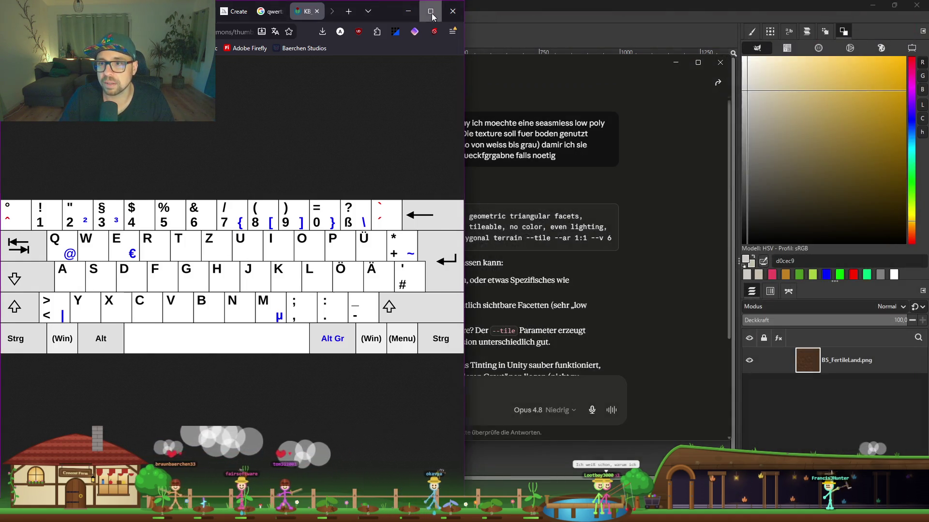
pyautogui.click(432, 17)
pyautogui.click(875, 10)
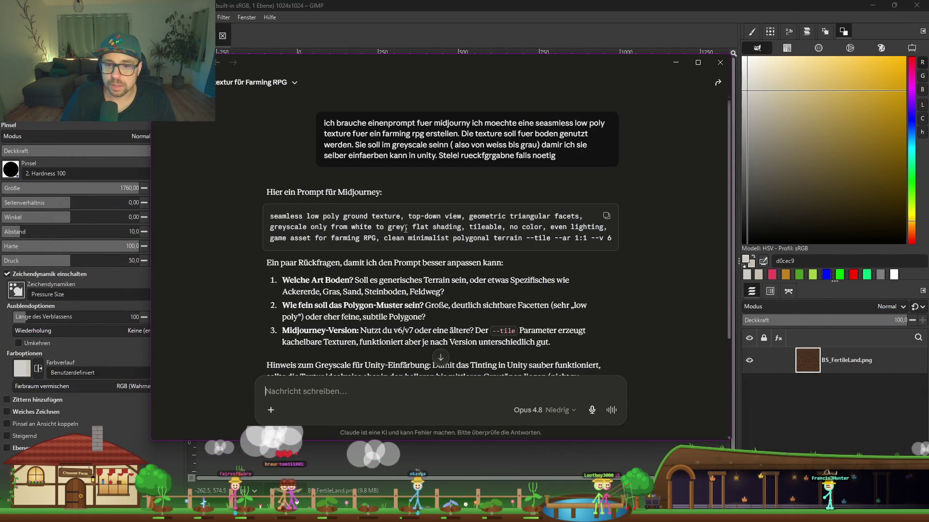
# Answer Claude's follow-ups with '1) Ackererde' and '2) mach mittel', starting line '3)', then return to the browser.
pyautogui.scroll(-3, 405, 229)
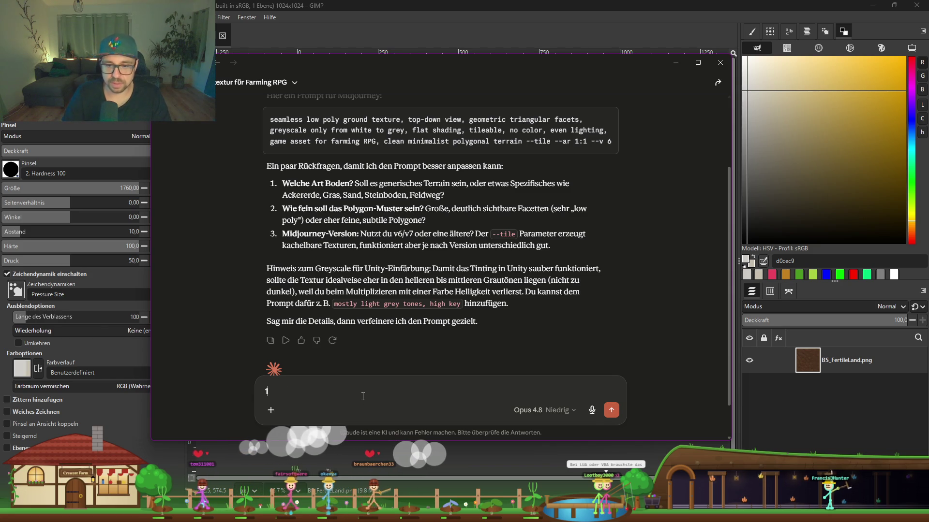
pyautogui.write('1) Ack')
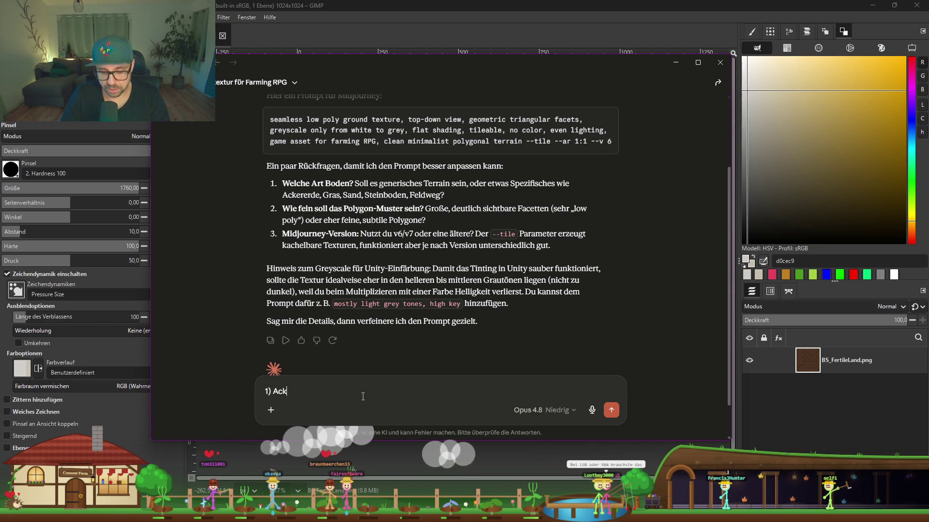
pyautogui.write('ererde')
pyautogui.hotkey('shift', 'Return')
pyautogui.write('2) mach')
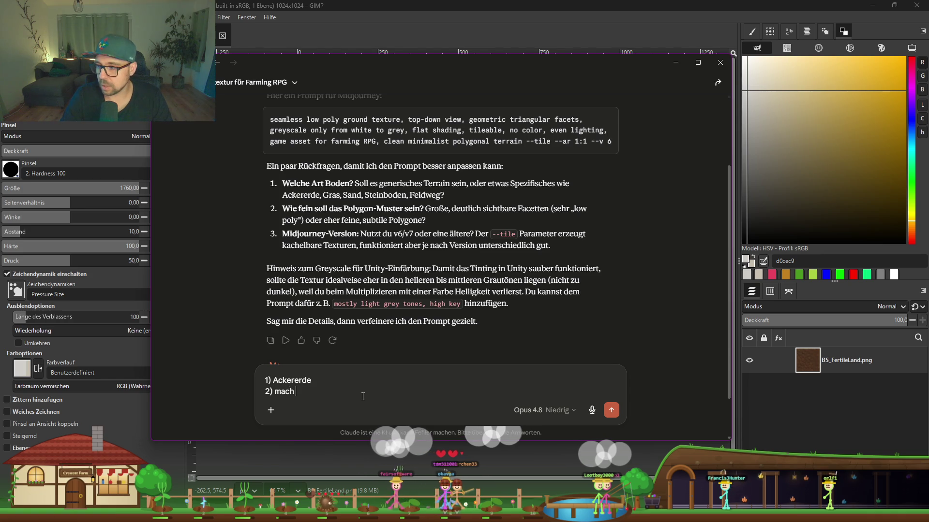
pyautogui.write('tel')
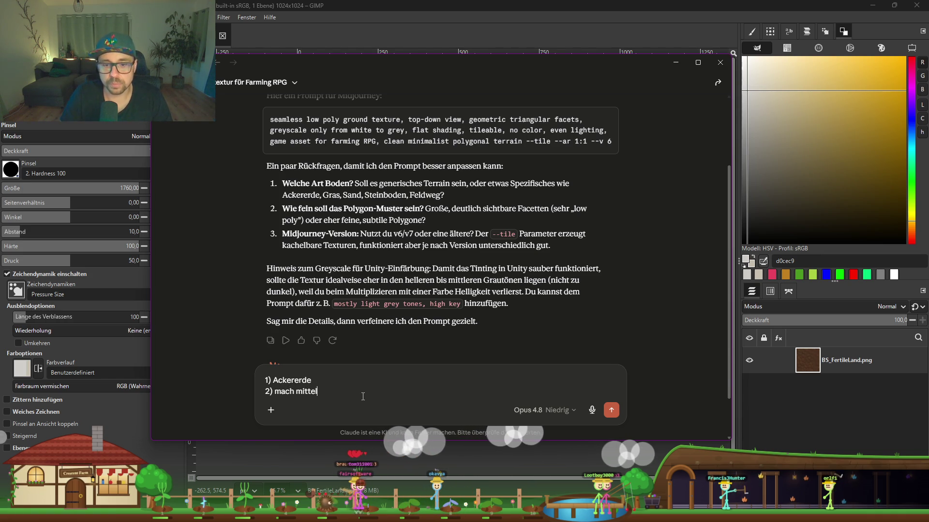
pyautogui.hotkey('shift', 'Return')
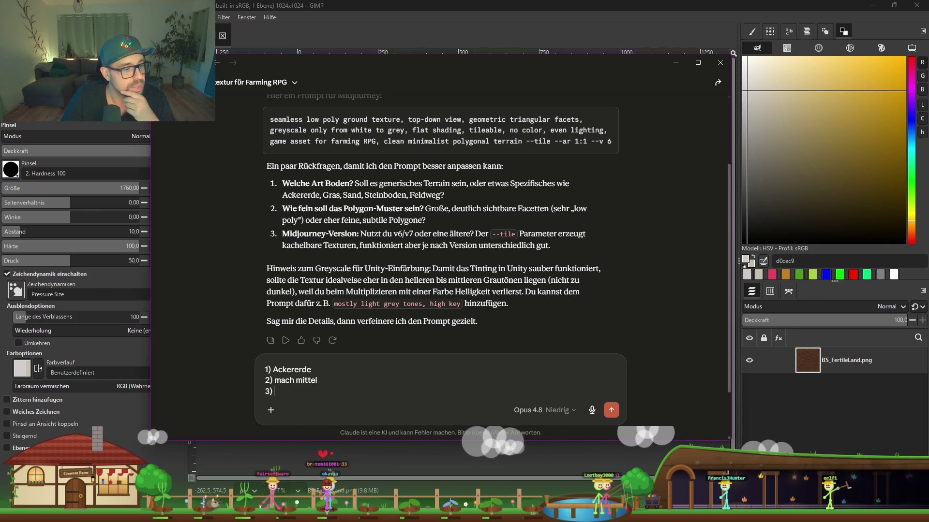
pyautogui.hotkey('alt', 'Tab')
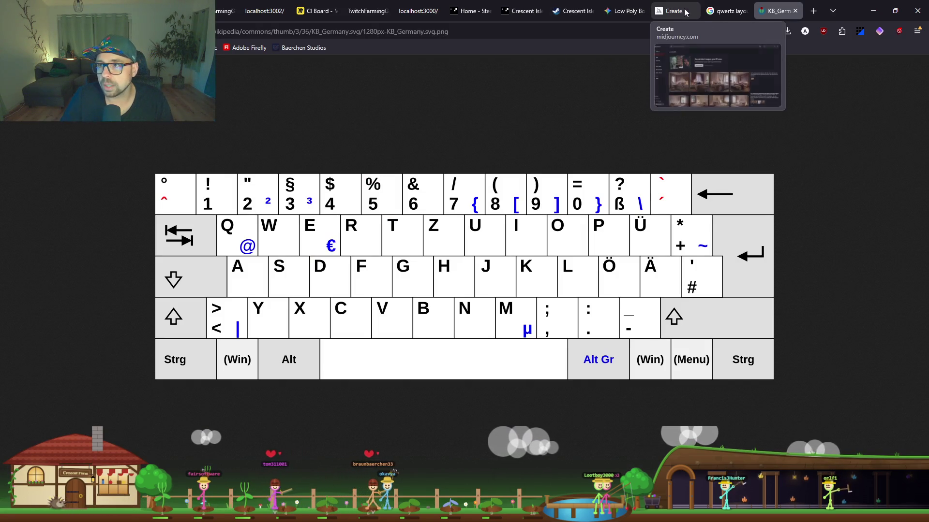
# Check the Midjourney model version in Create settings (8.1), then return to Claude.
pyautogui.click(677, 10)
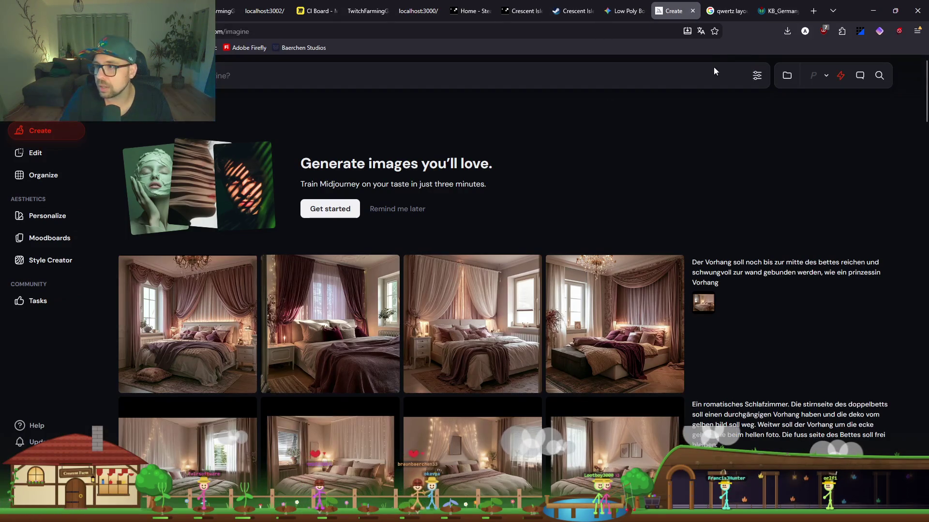
pyautogui.click(757, 78)
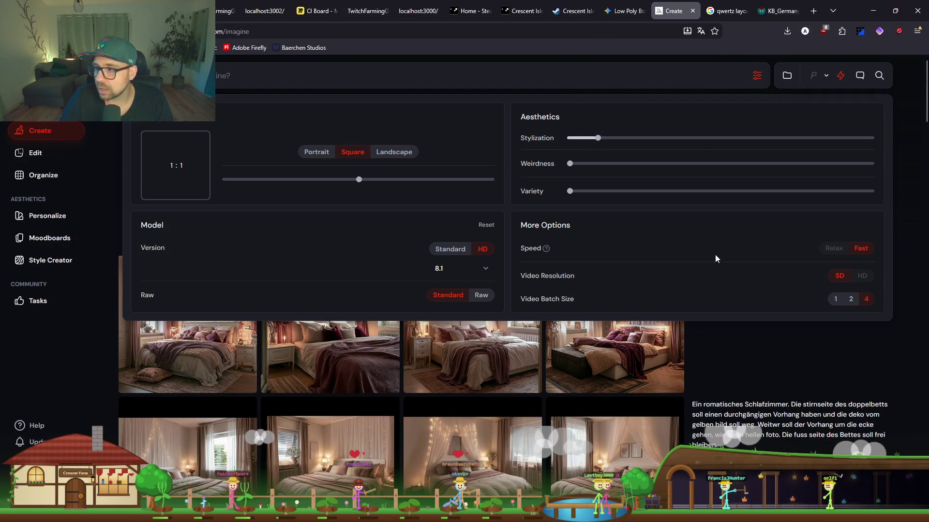
pyautogui.click(469, 270)
pyautogui.click(438, 269)
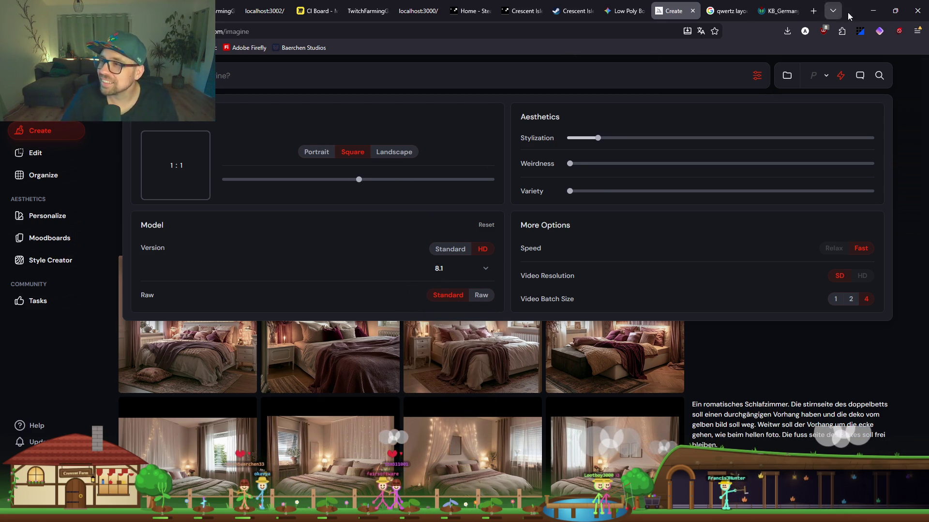
pyautogui.click(874, 10)
pyautogui.write('3) ich hab 8.1 kann aber die Vers')
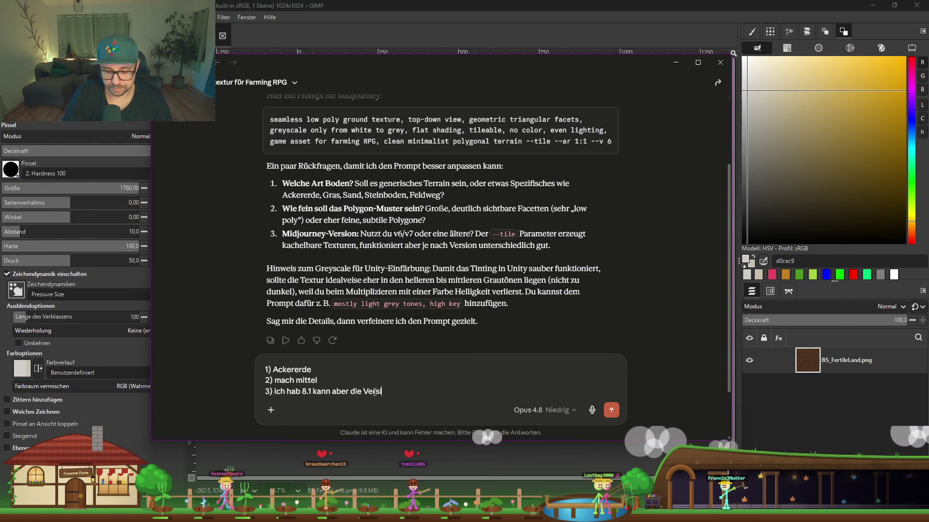
# Finish the third answer with 'ich hab 8.1 kann aber die Version wechseln' and send it.
pyautogui.write('on wech')
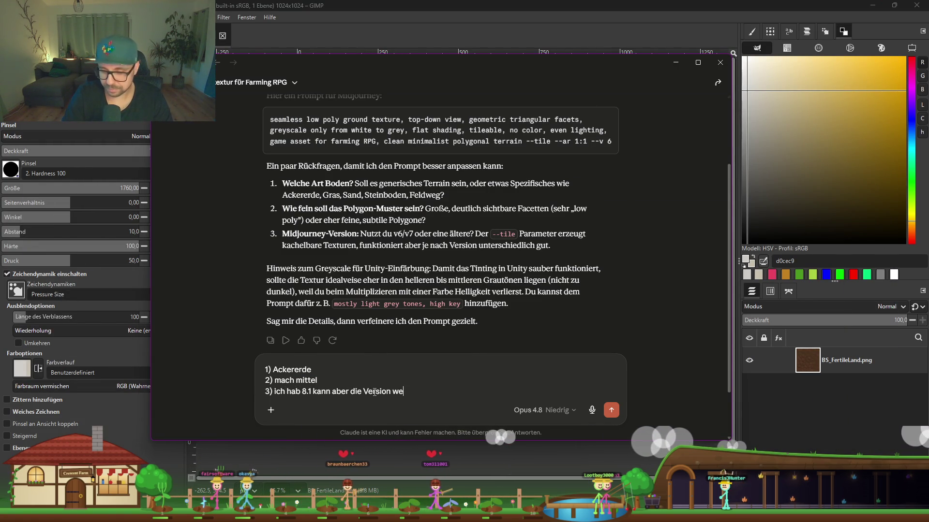
pyautogui.write('seln')
pyautogui.press('Return')
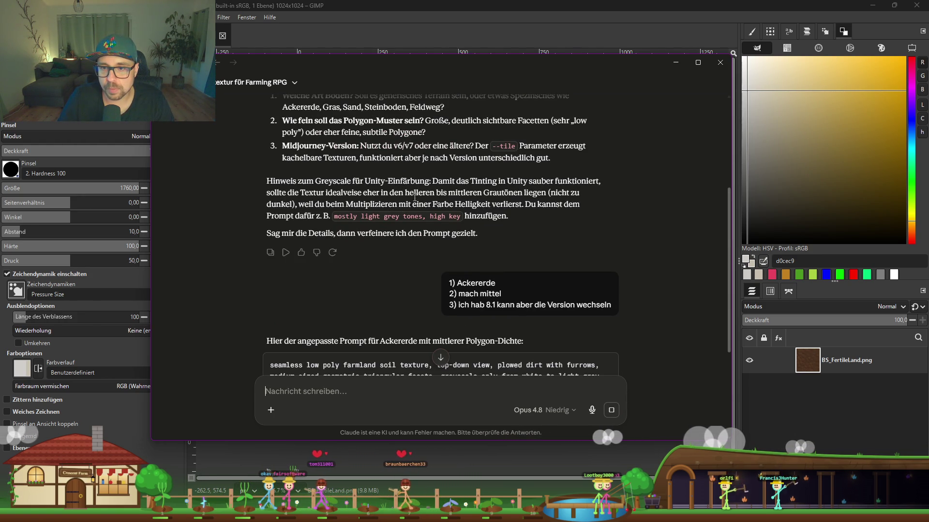
pyautogui.scroll(-5, 409, 209)
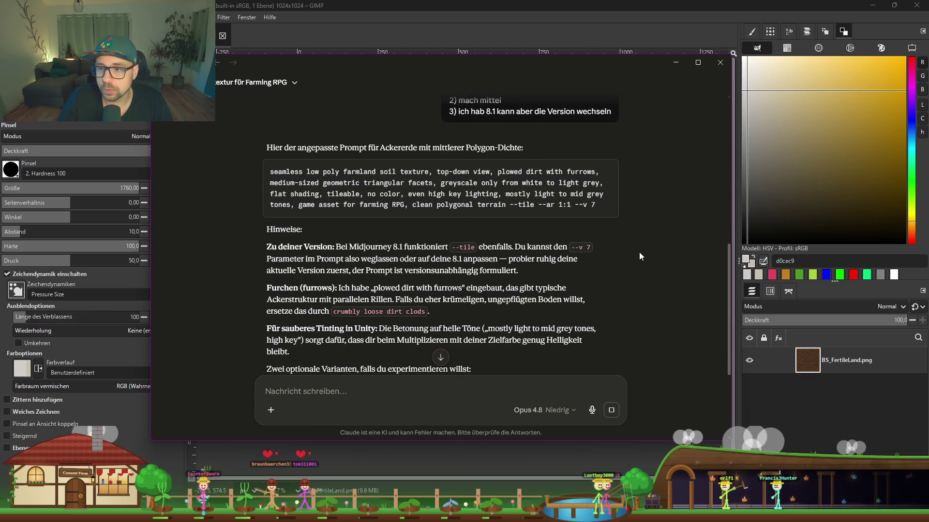
# Copy Claude's refined farmland-soil prompt ending '--tile --ar 1:1 --v 7'.
pyautogui.moveTo(590, 249); pyautogui.dragTo(571, 249)
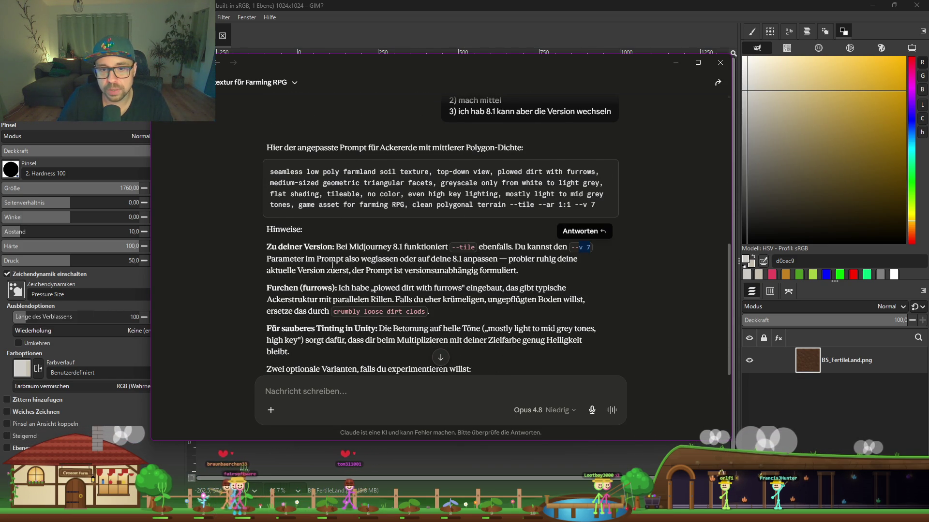
pyautogui.click(308, 265)
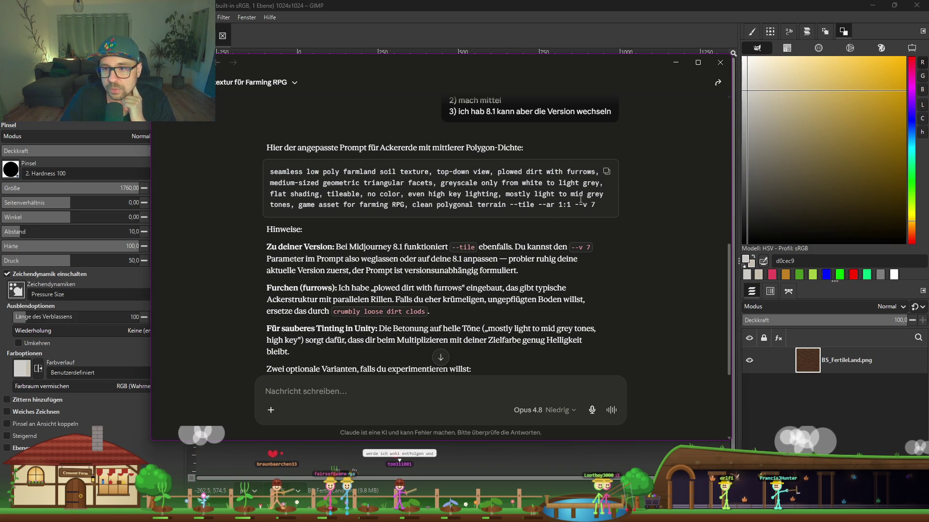
pyautogui.moveTo(571, 204); pyautogui.dragTo(247, 170)
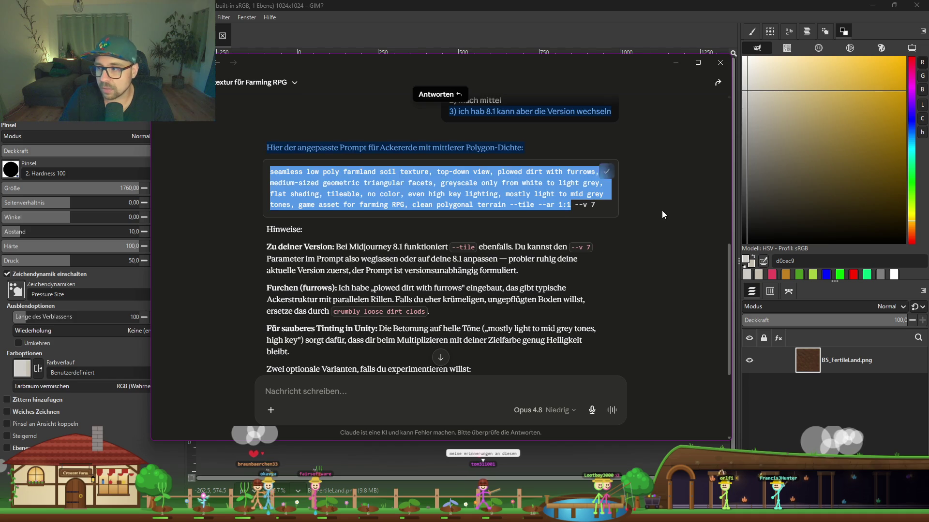
pyautogui.click(545, 250)
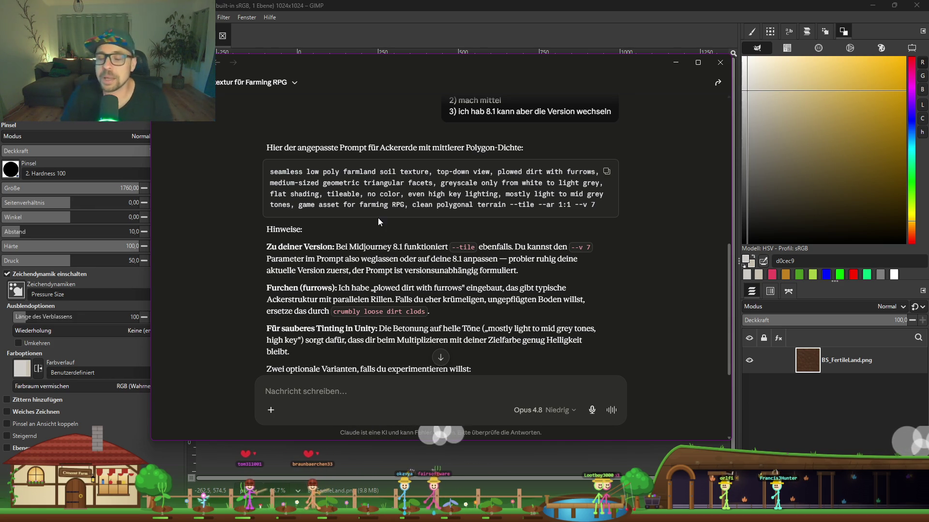
pyautogui.scroll(-3, 359, 231)
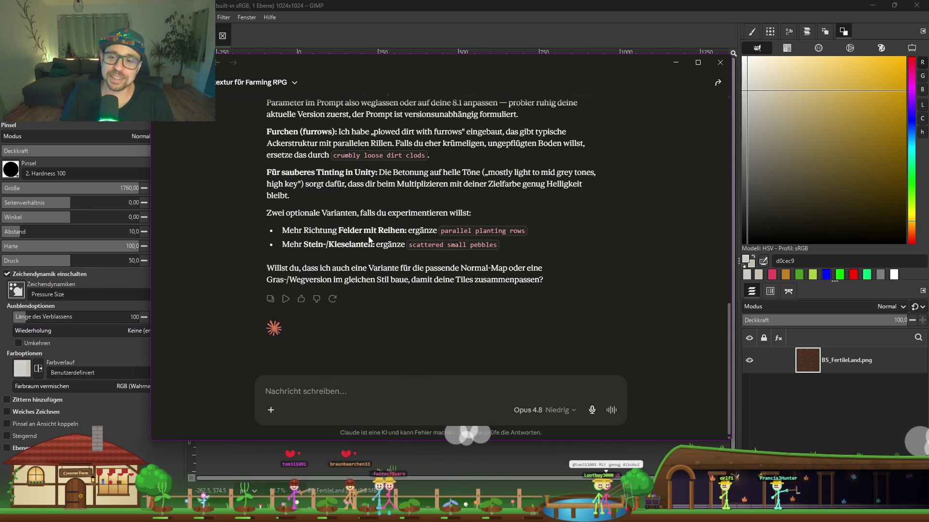
pyautogui.hotkey('alt', 'Tab')
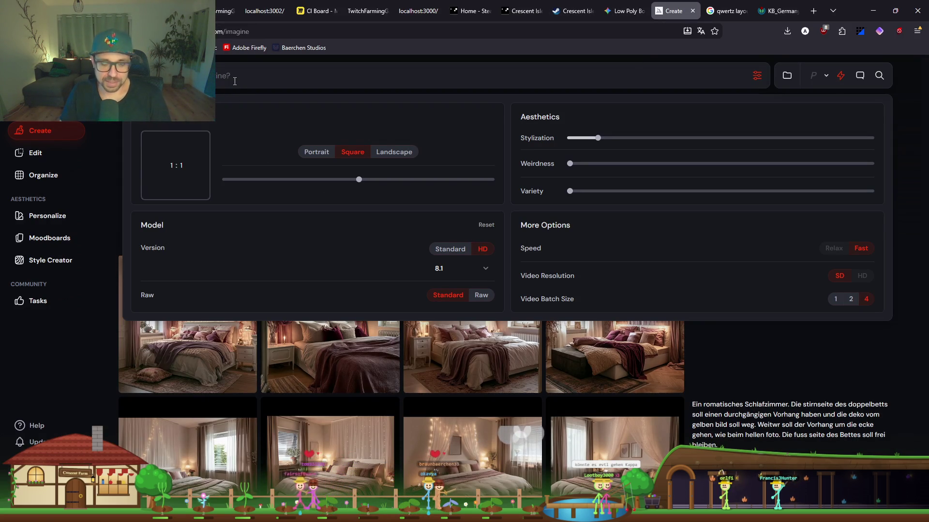
# Paste the farmland soil prompt into Midjourney and generate it.
pyautogui.hotkey('ctrl', 'v')
pyautogui.press('Return')
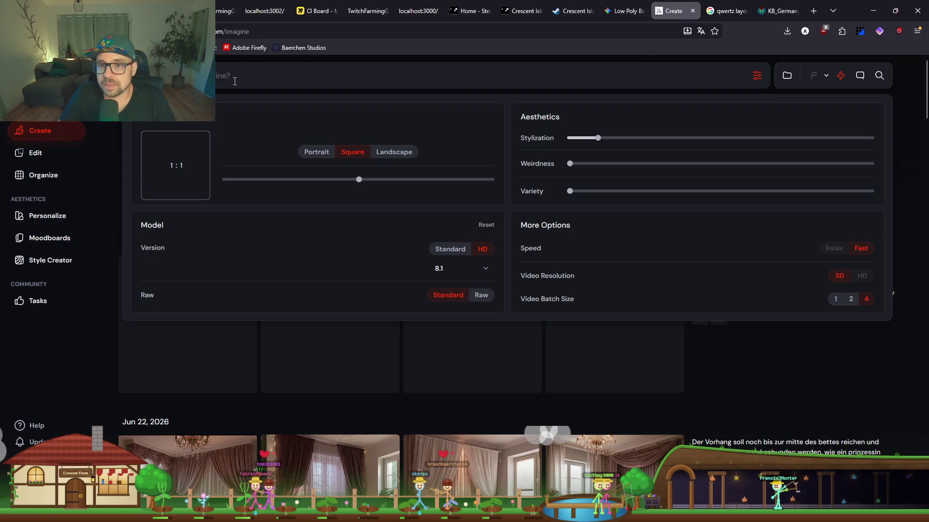
pyautogui.click(810, 385)
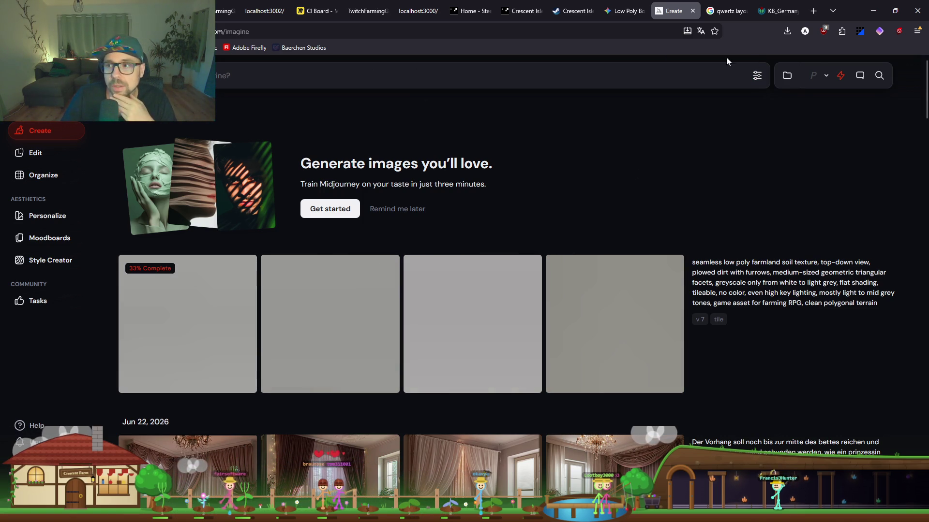
pyautogui.moveTo(753, 323)
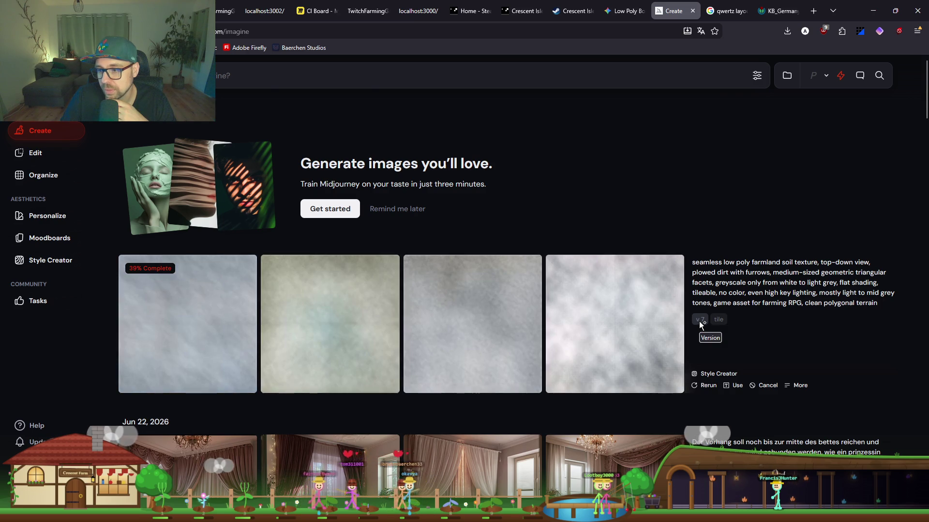
pyautogui.scroll(-3, 698, 321)
pyautogui.scroll(4, 702, 324)
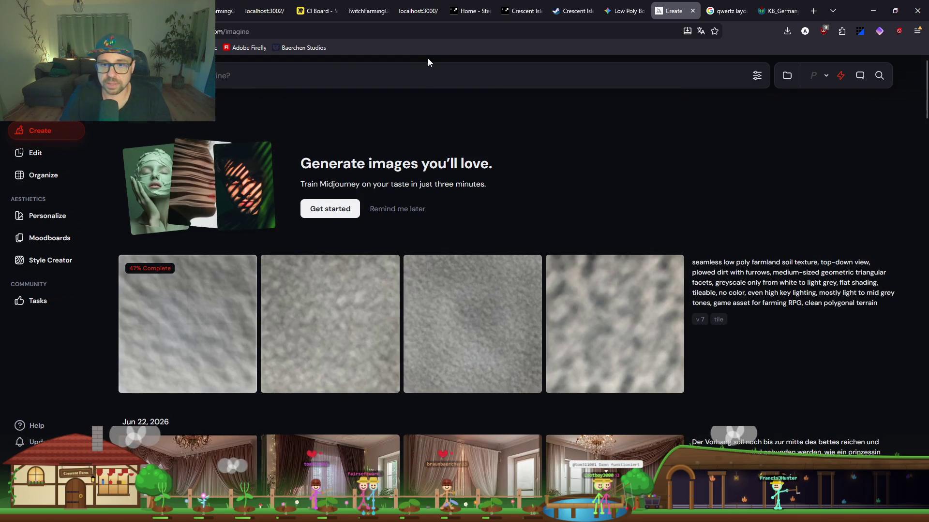
# Resubmit the prompt without '--v 7', with the model set to version 7 in settings.
pyautogui.click(333, 66)
pyautogui.hotkey('ctrl', 'v')
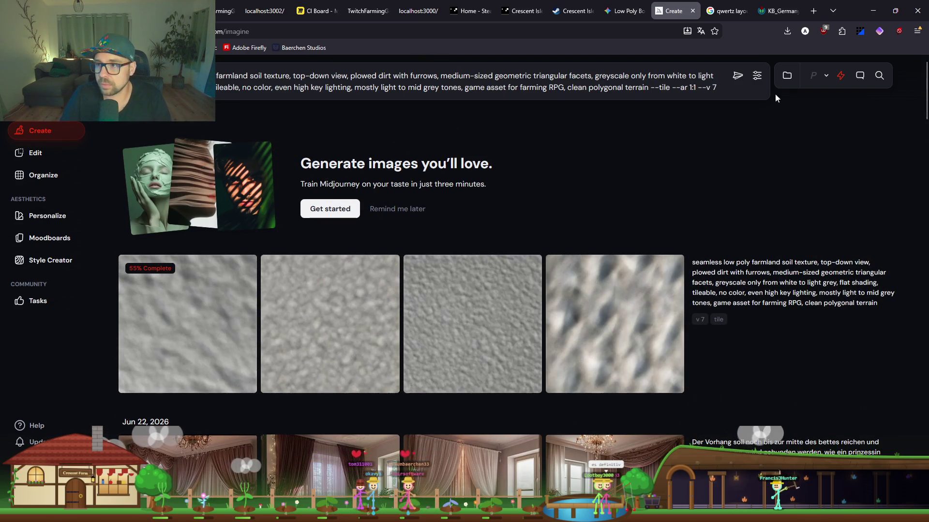
pyautogui.press('BackSpace')
pyautogui.press('BackSpace')
pyautogui.press('BackSpace')
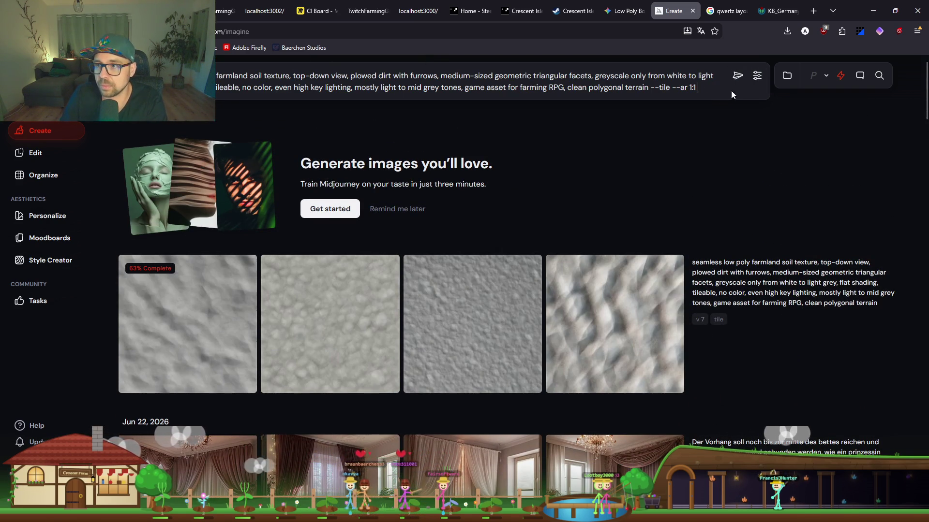
pyautogui.click(757, 75)
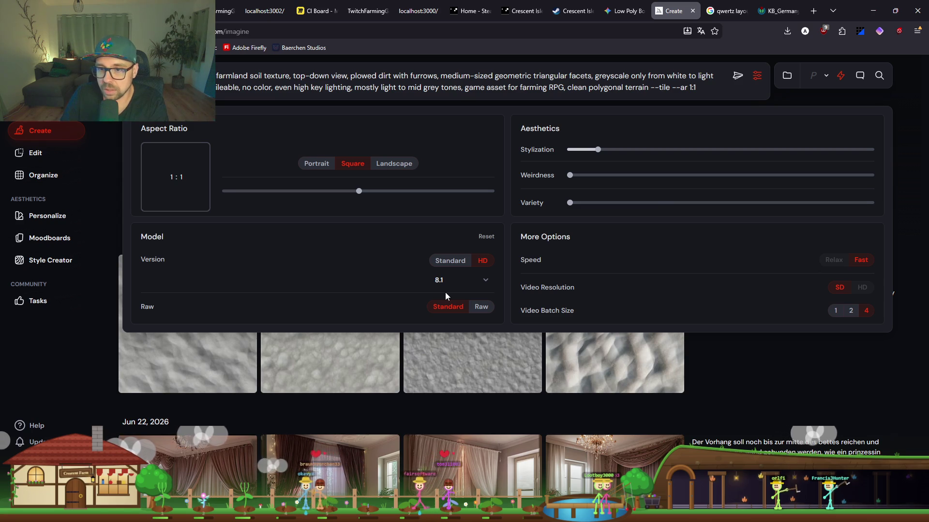
pyautogui.click(459, 282)
pyautogui.click(433, 325)
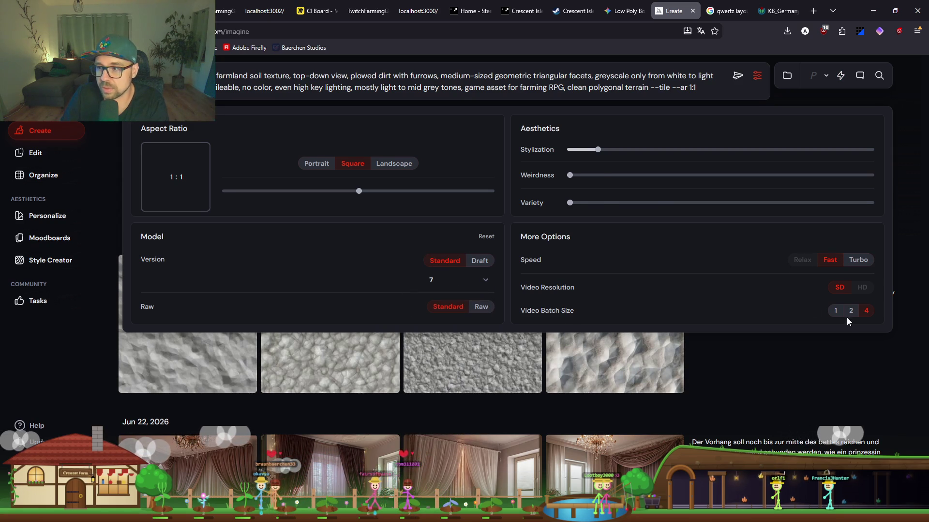
pyautogui.click(785, 373)
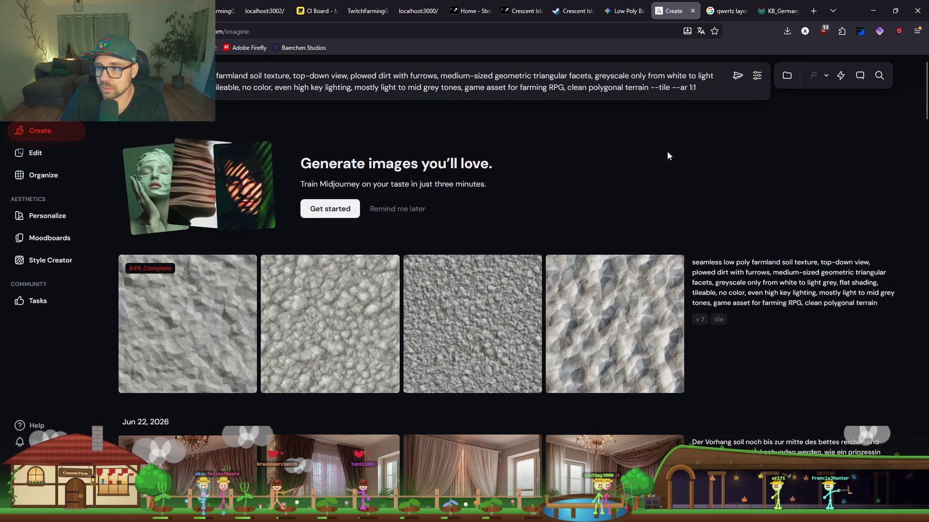
pyautogui.click(737, 77)
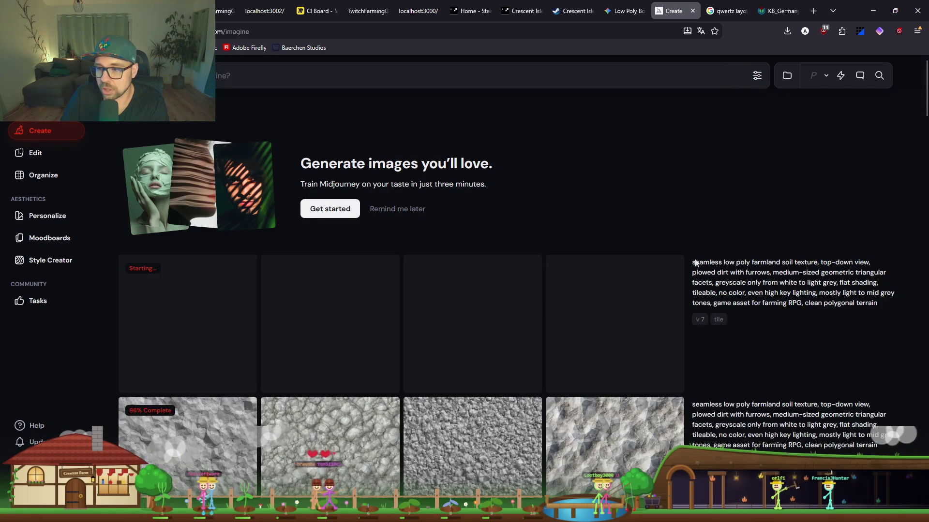
# Switch the model to version 8.1 and submit the farmland soil prompt.
pyautogui.click(697, 263)
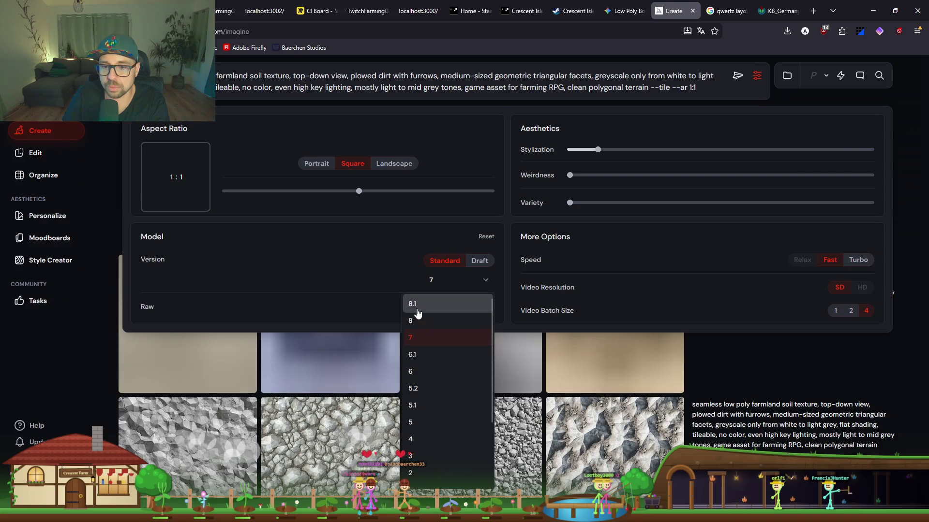
pyautogui.click(825, 358)
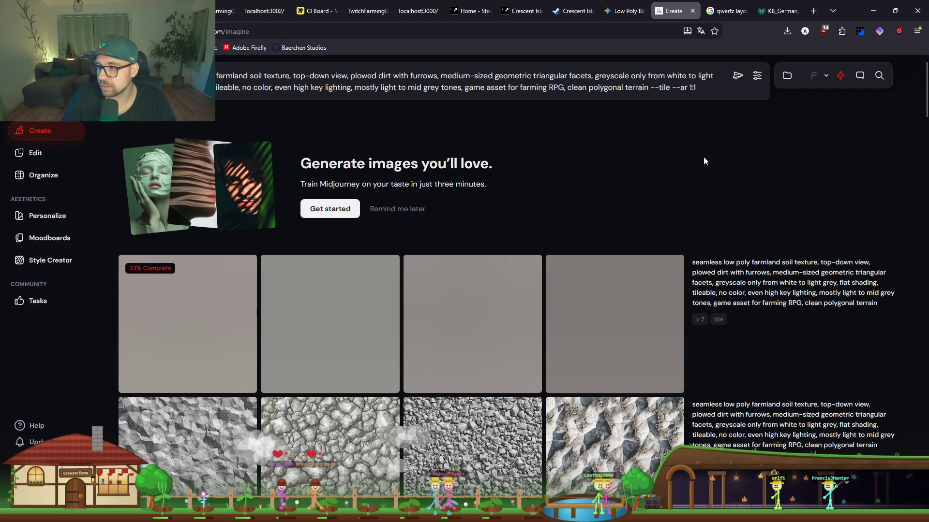
pyautogui.click(738, 76)
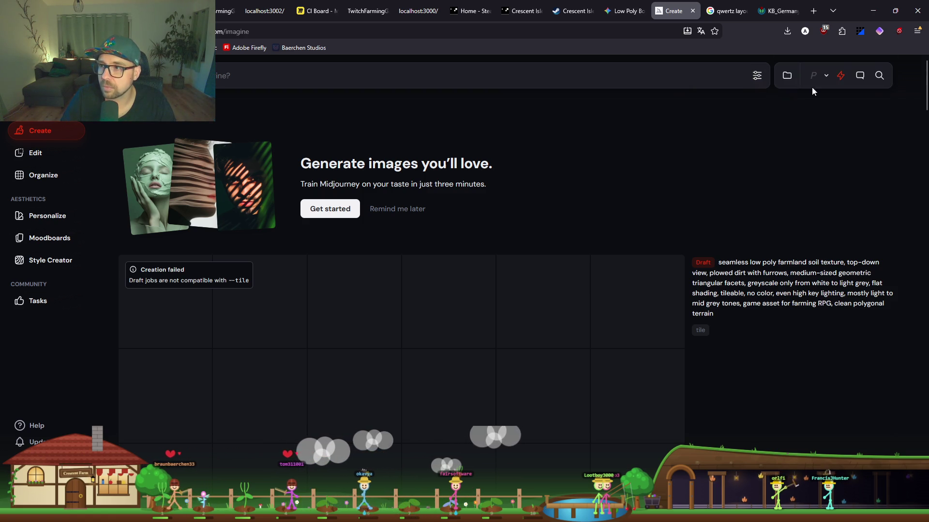
# Resubmit the prompt without the version flag; it fails because draft jobs reject --tile.
pyautogui.click(637, 78)
pyautogui.hotkey('ctrl', 'v')
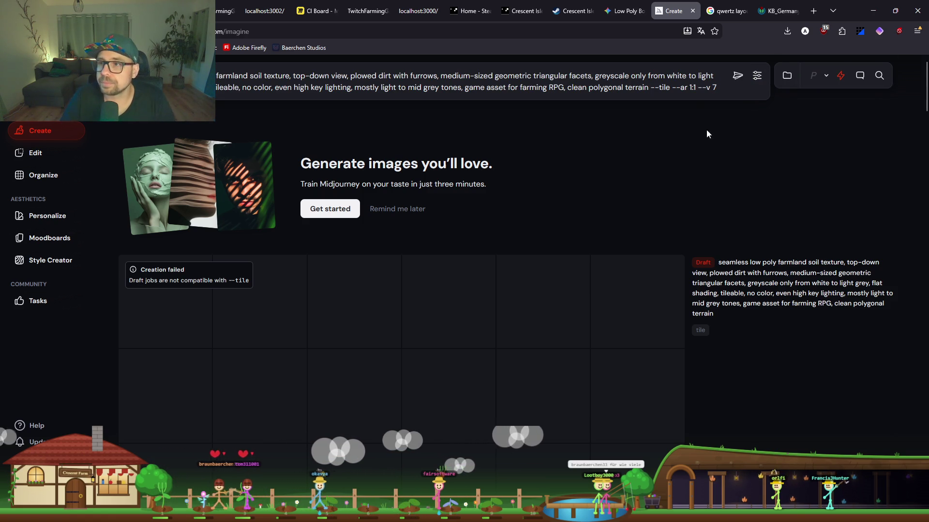
pyautogui.press('BackSpace')
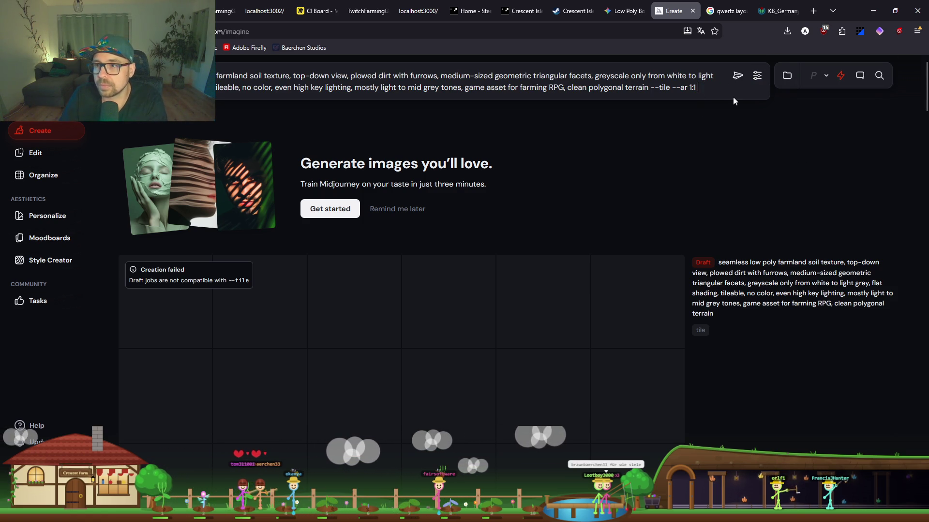
pyautogui.click(757, 75)
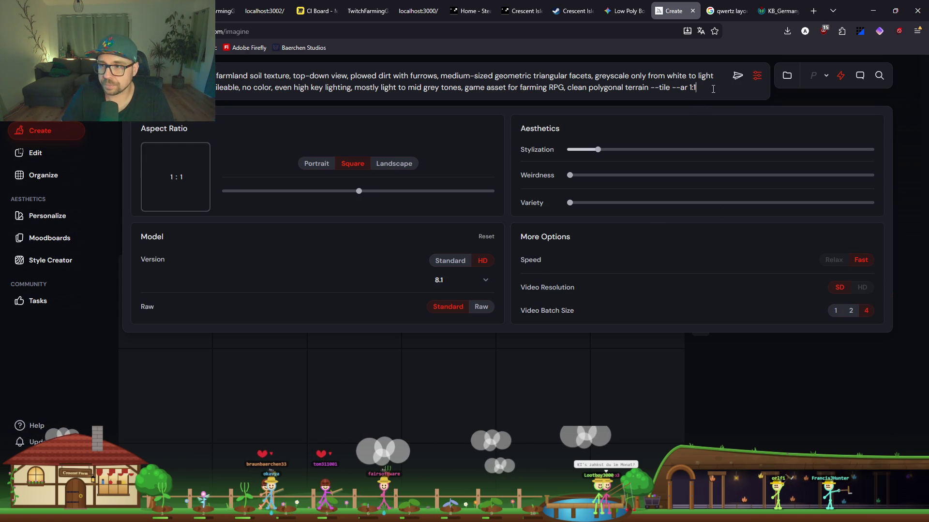
pyautogui.click(737, 75)
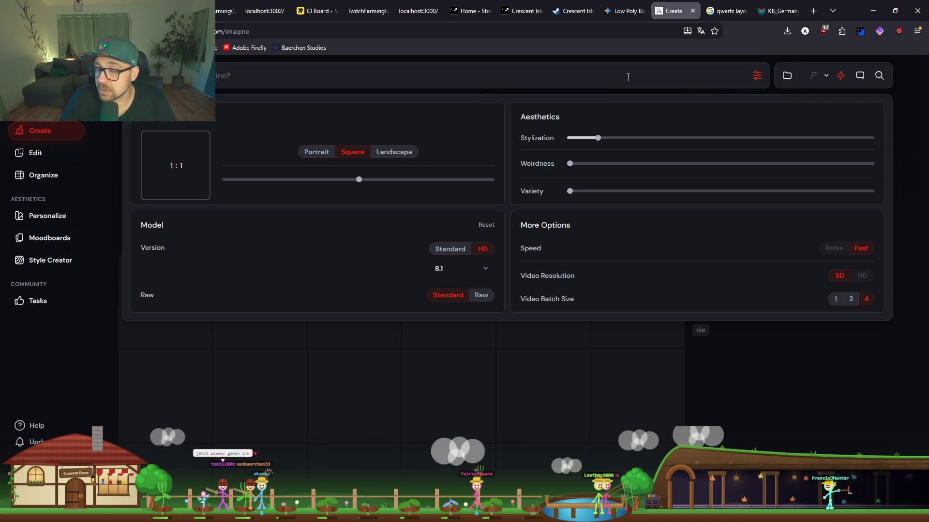
pyautogui.hotkey('ctrl', 'v')
# Delete the trailing parameter and submit the farmland soil prompt without --tile.
pyautogui.moveTo(717, 89); pyautogui.dragTo(651, 88)
pyautogui.press('BackSpace')
pyautogui.press('BackSpace')
pyautogui.press('BackSpace')
pyautogui.press('BackSpace')
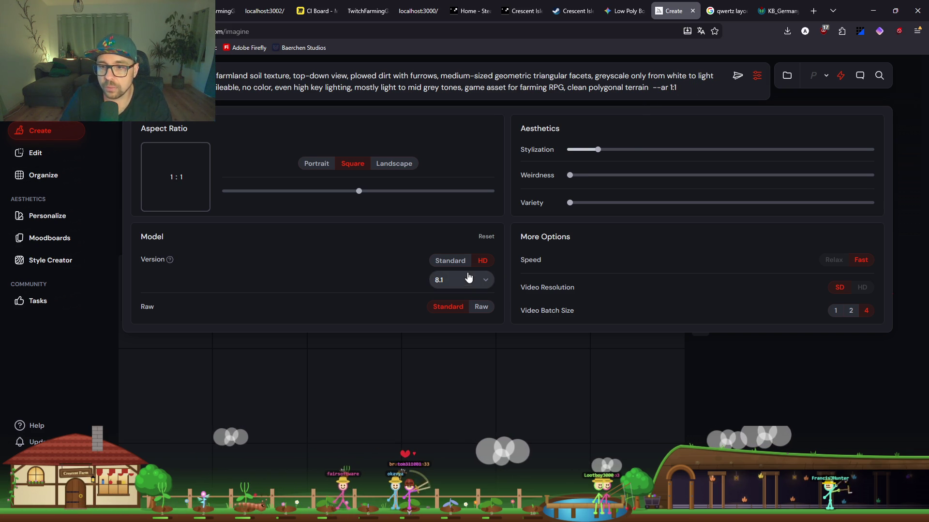
pyautogui.click(737, 76)
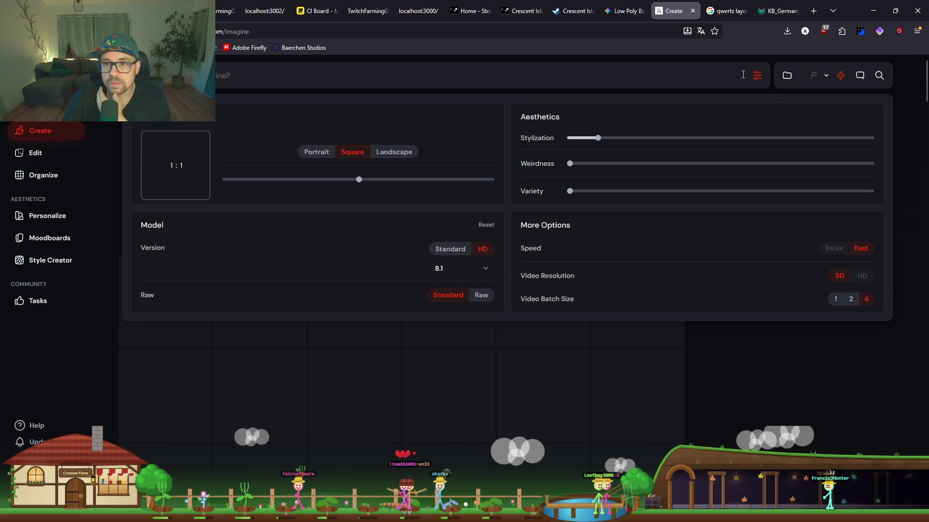
pyautogui.click(741, 392)
pyautogui.scroll(-5, 393, 197)
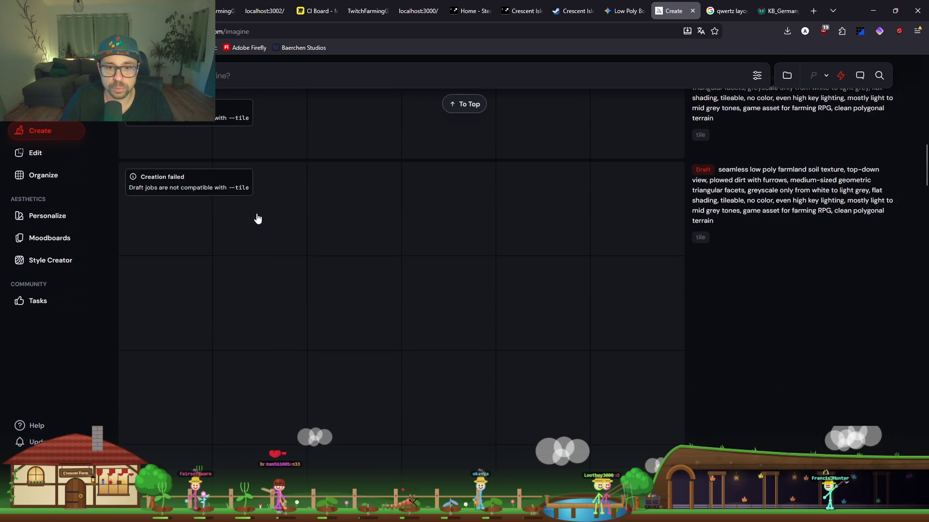
pyautogui.scroll(5, 255, 218)
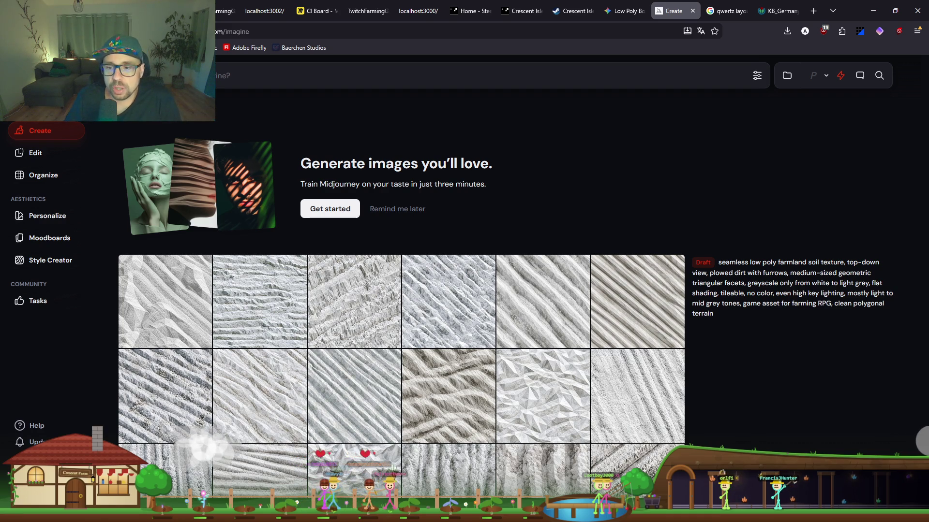
# Find the new greyscale furrowed-soil grid and open a low-poly variant.
pyautogui.scroll(-10, 637, 391)
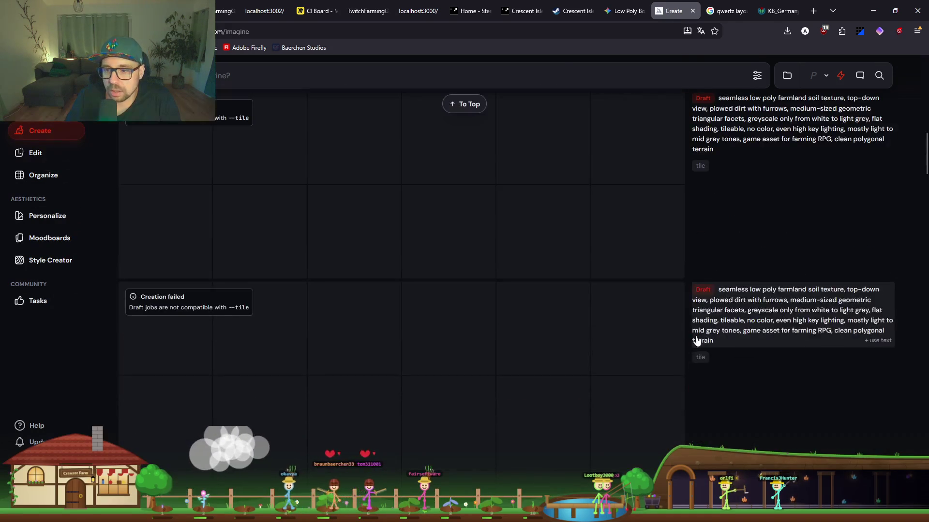
pyautogui.scroll(-5, 677, 341)
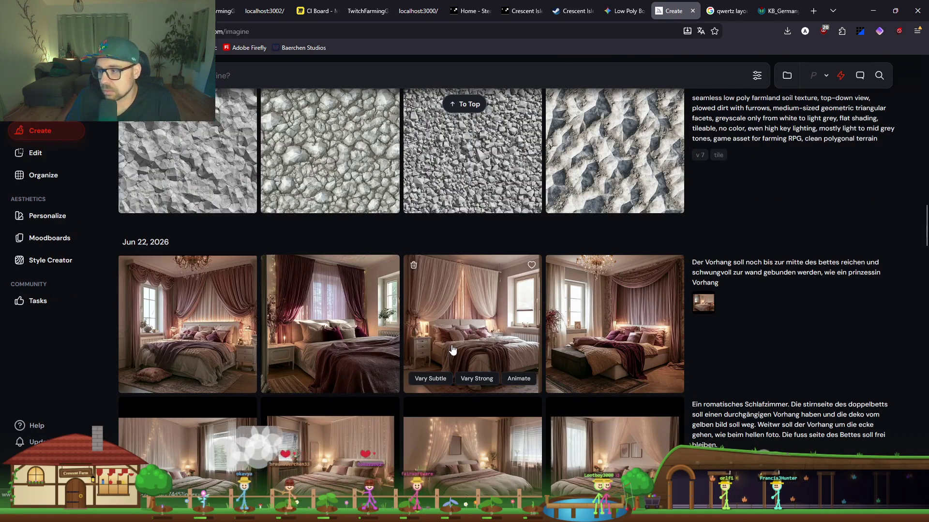
pyautogui.scroll(4, 455, 365)
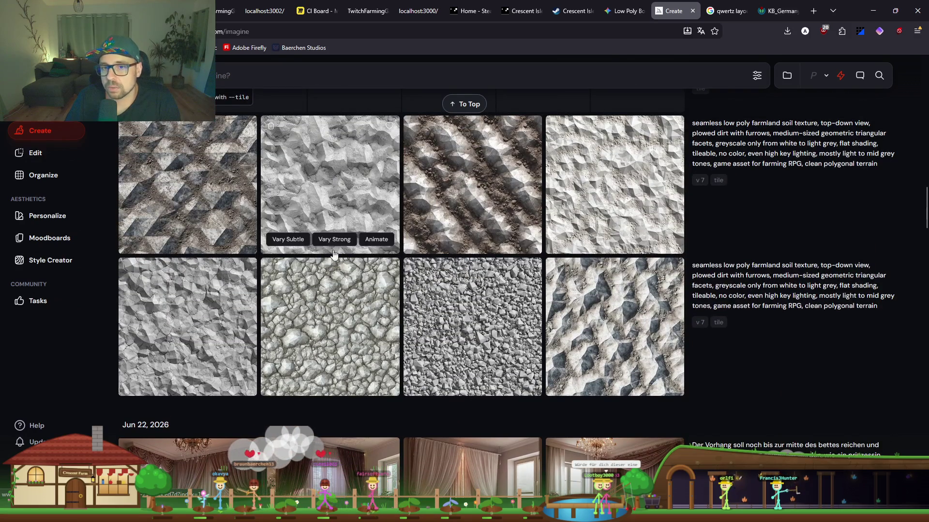
pyautogui.scroll(6, 401, 354)
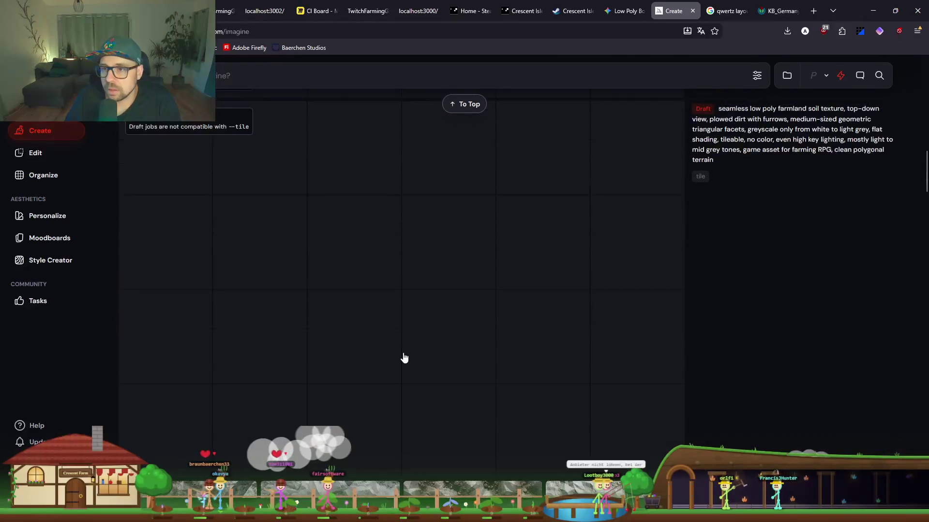
pyautogui.scroll(3, 435, 397)
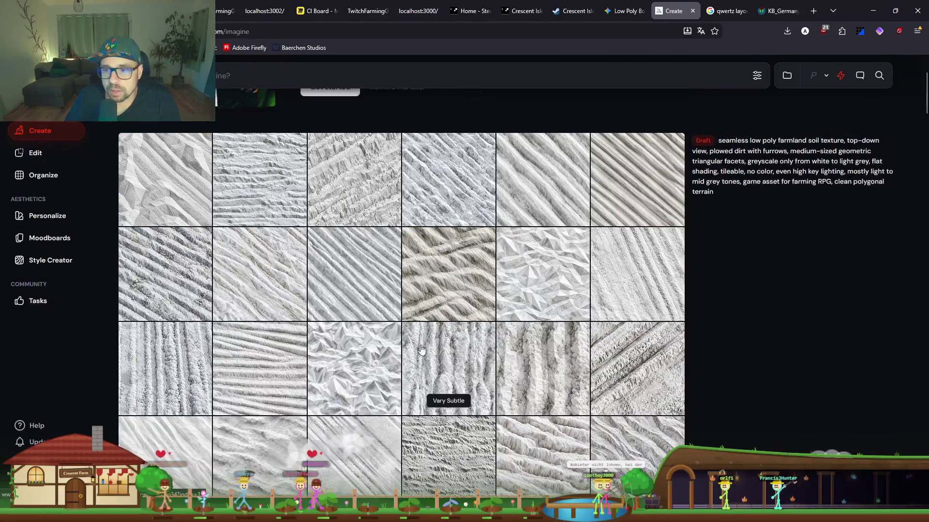
pyautogui.click(540, 309)
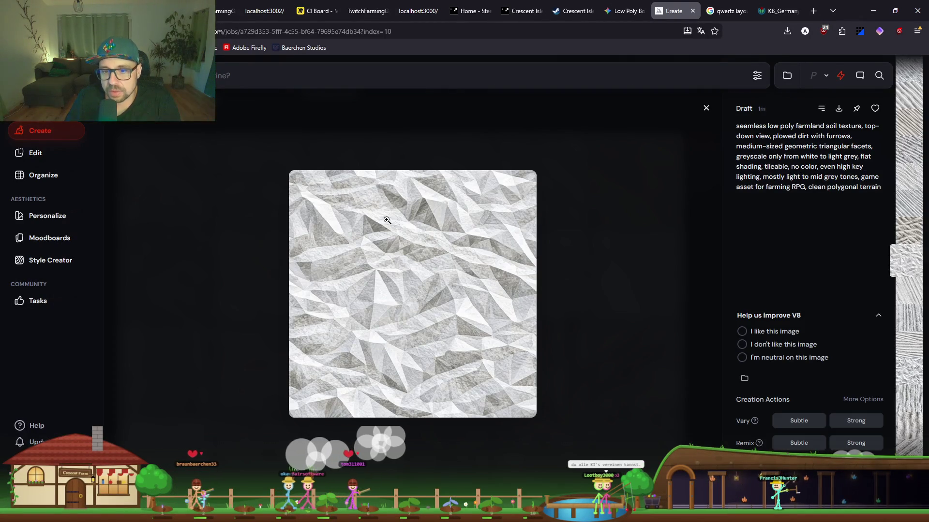
# View the faceted low-poly soil texture full screen and compare it with its variations.
pyautogui.click(428, 315)
pyautogui.press('Up')
pyautogui.press('Right')
pyautogui.press('Right')
pyautogui.press('Left')
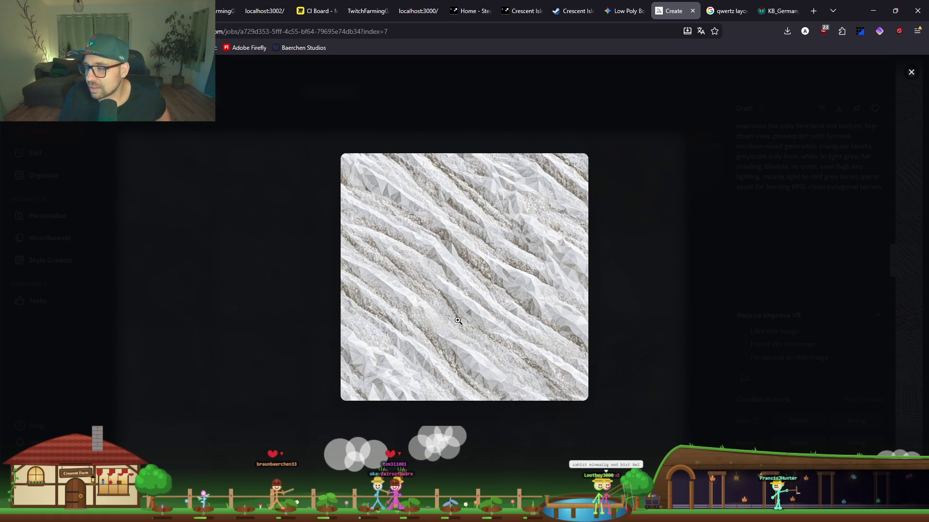
pyautogui.press('Right')
pyautogui.press('Right')
pyautogui.press('Right')
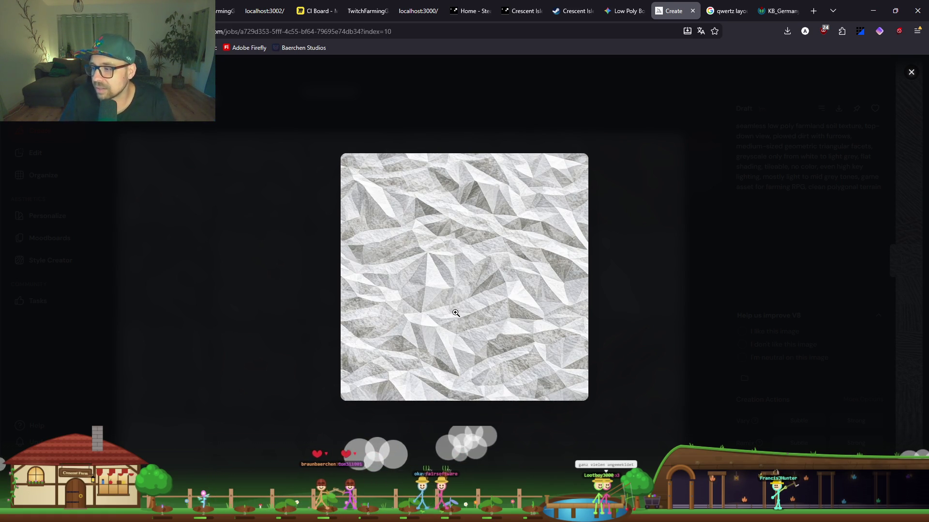
pyautogui.press('Escape')
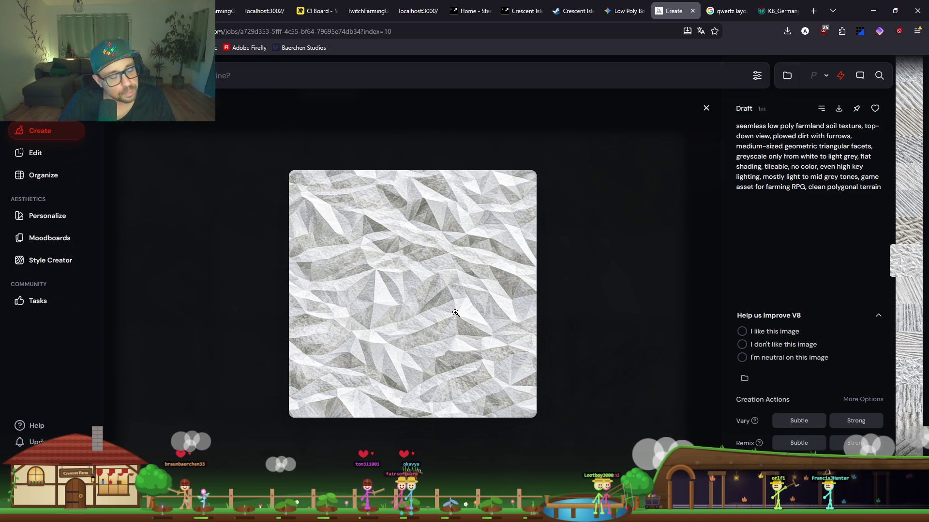
# Search 'langde' in a new tab and open the Langdock website.
pyautogui.click(814, 11)
pyautogui.write('langde')
pyautogui.press('Return')
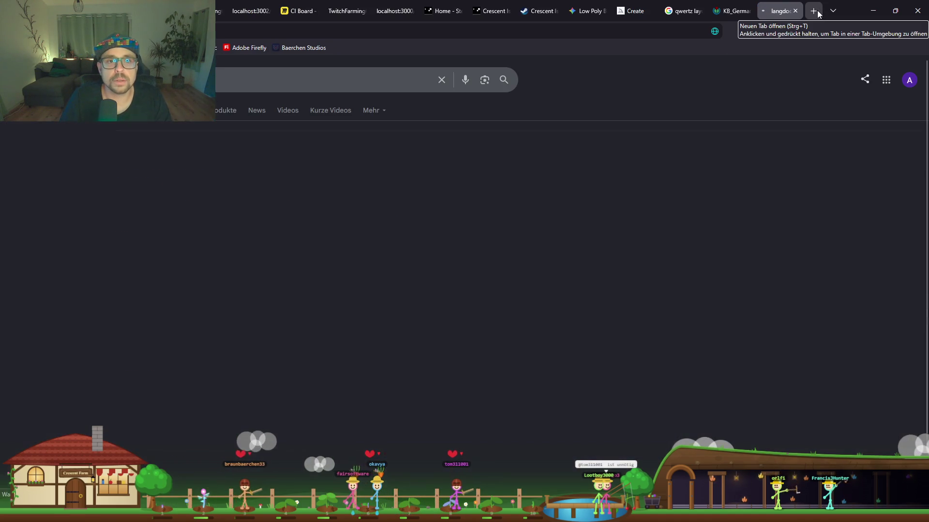
pyautogui.click(163, 206)
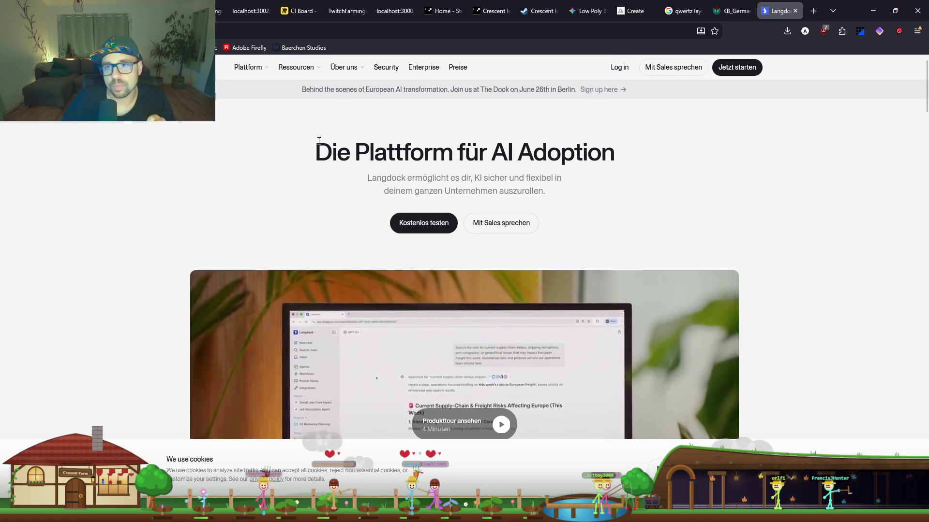
# Look over the Langdock homepage and go to its Preise pricing page.
pyautogui.moveTo(360, 73)
pyautogui.moveTo(259, 73)
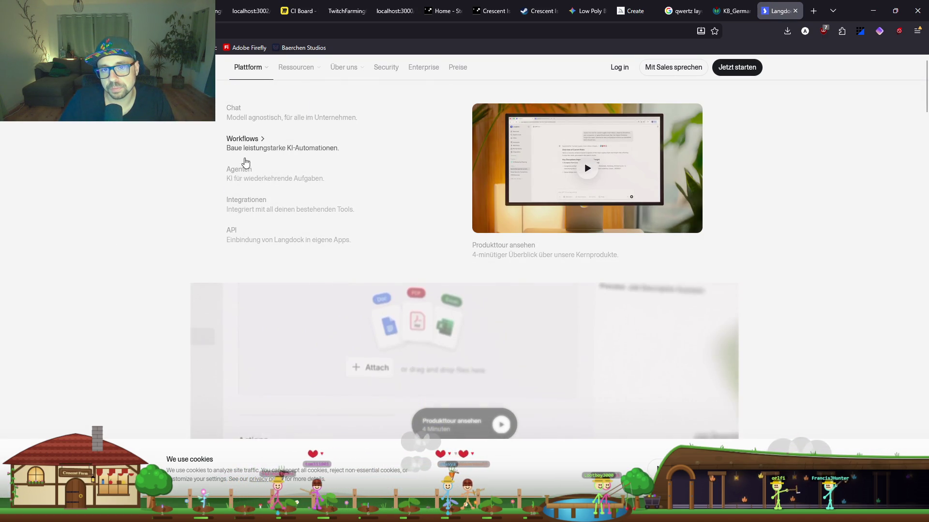
pyautogui.scroll(-8, 456, 313)
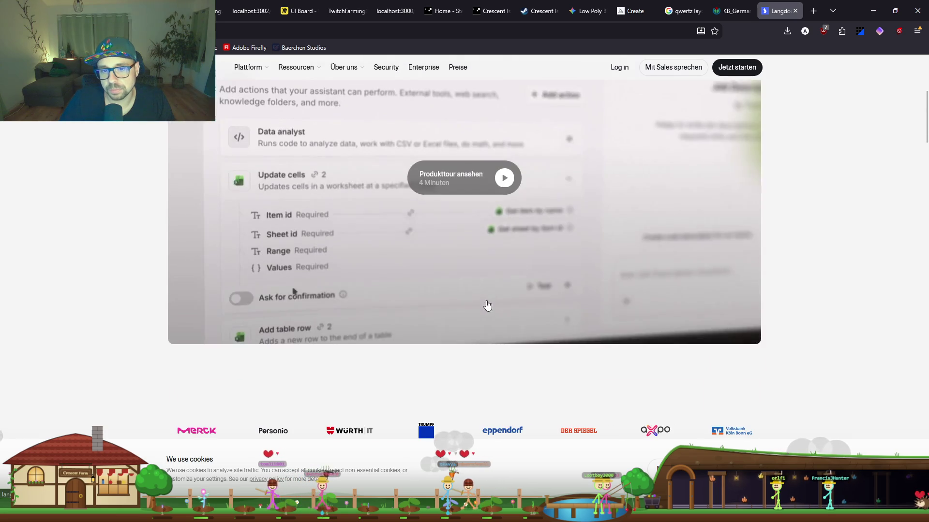
pyautogui.scroll(-3, 297, 173)
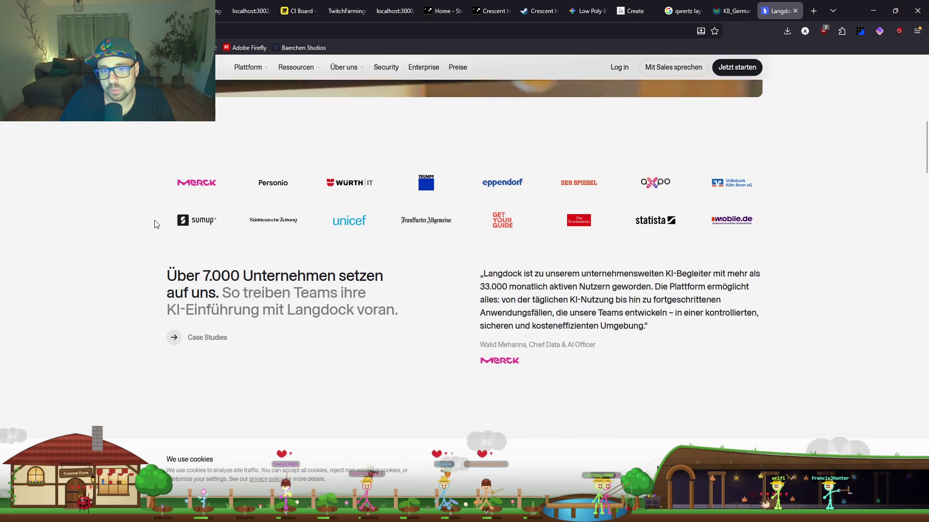
pyautogui.scroll(-7, 156, 222)
pyautogui.scroll(-2, 154, 224)
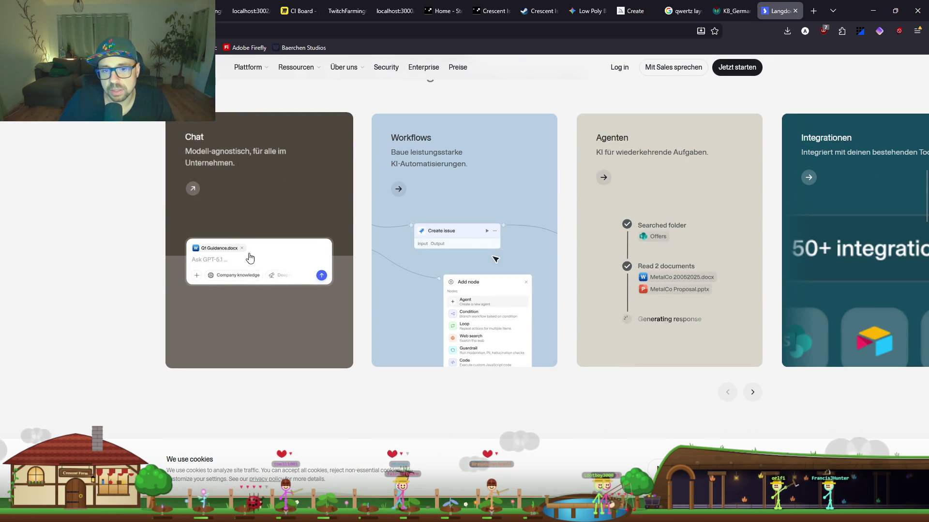
pyautogui.scroll(20, 263, 215)
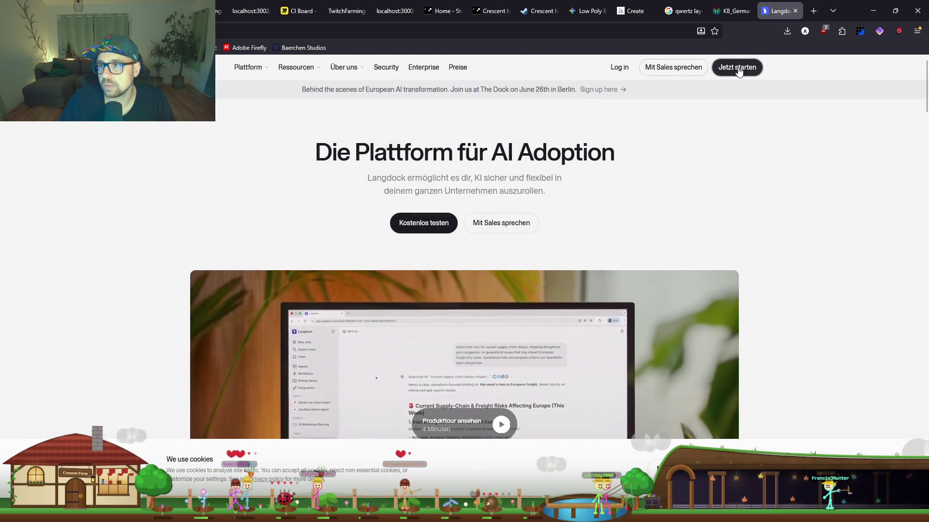
pyautogui.click(453, 70)
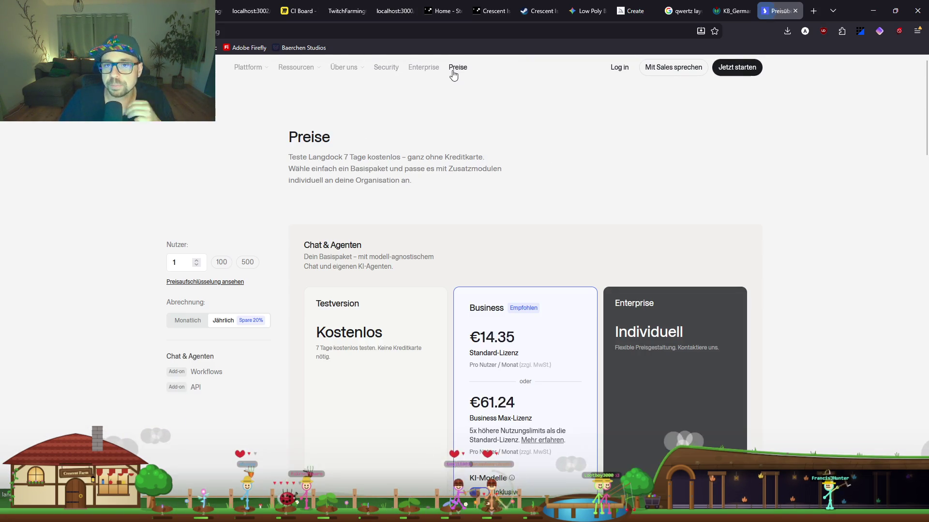
# Review Langdock's Business €23.20, Max €99 and Workflows €449/month pricing, then switch to Claude.
pyautogui.scroll(-1, 406, 312)
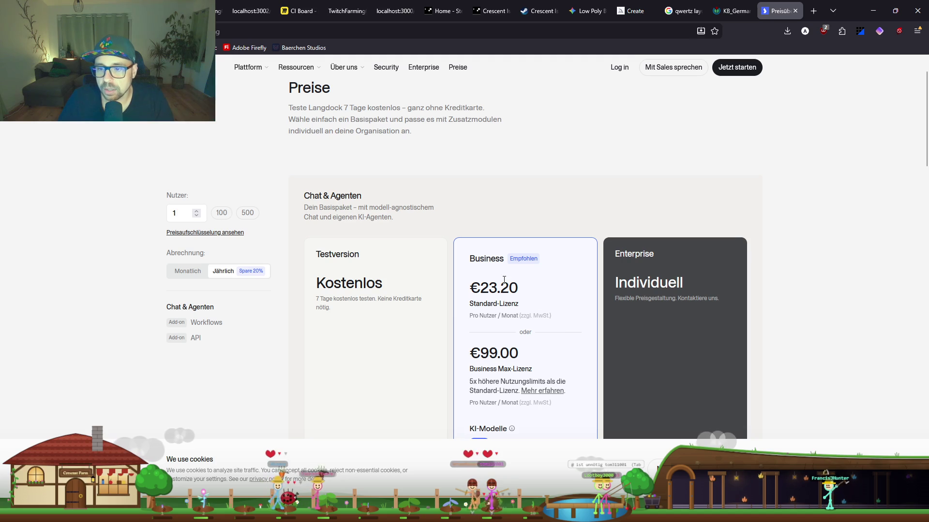
pyautogui.doubleClick(519, 289)
pyautogui.scroll(-3, 504, 316)
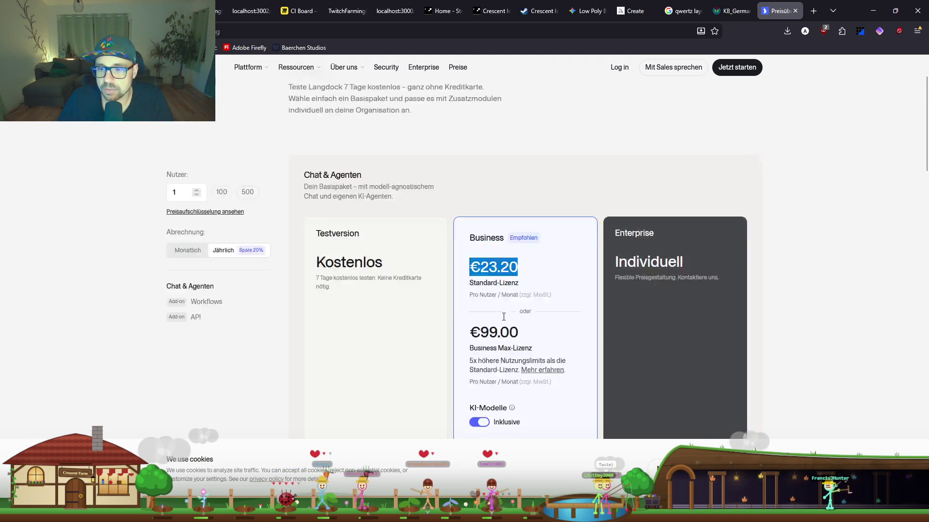
pyautogui.scroll(-2, 503, 316)
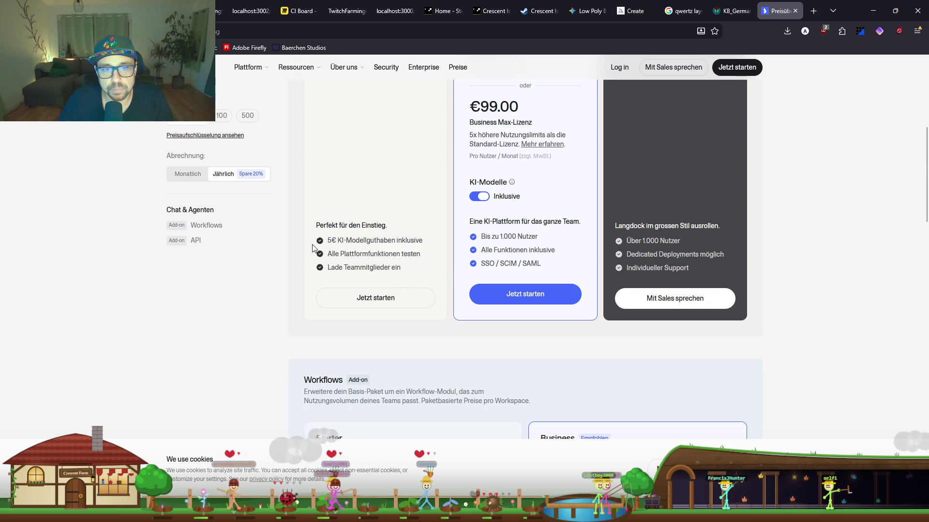
pyautogui.scroll(2, 566, 196)
pyautogui.click(551, 175)
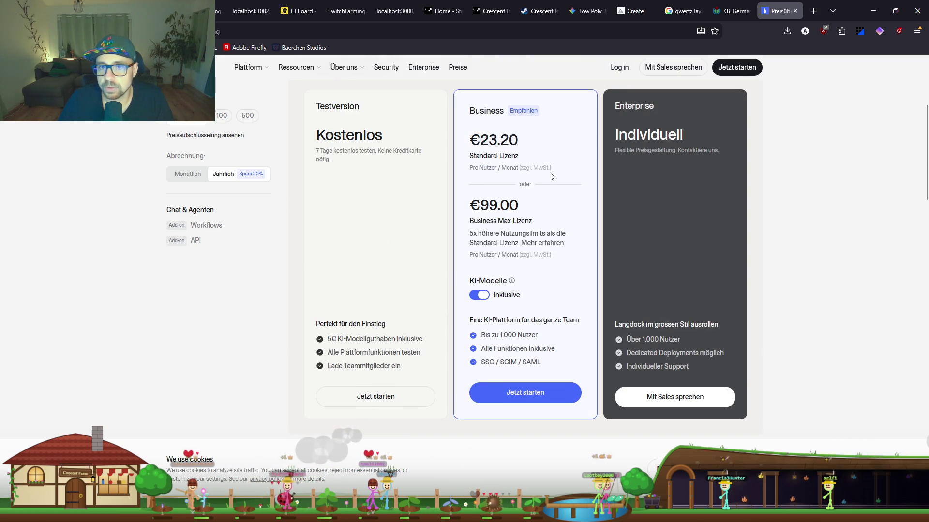
pyautogui.scroll(3, 409, 231)
pyautogui.scroll(-2, 512, 213)
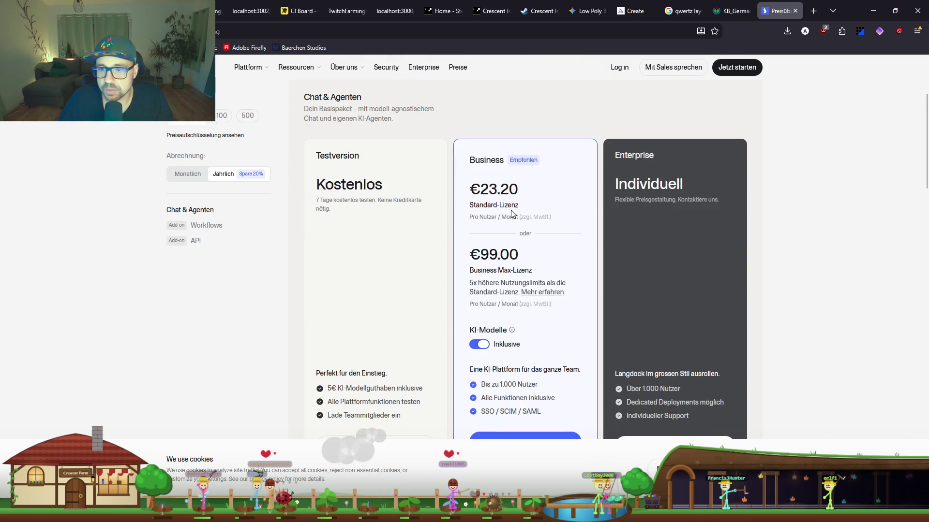
pyautogui.scroll(-1, 512, 212)
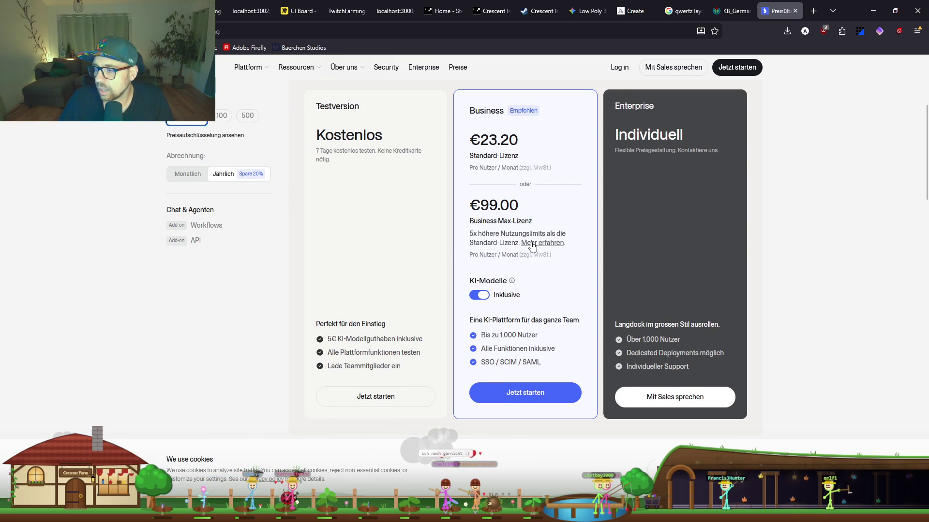
pyautogui.scroll(-5, 530, 218)
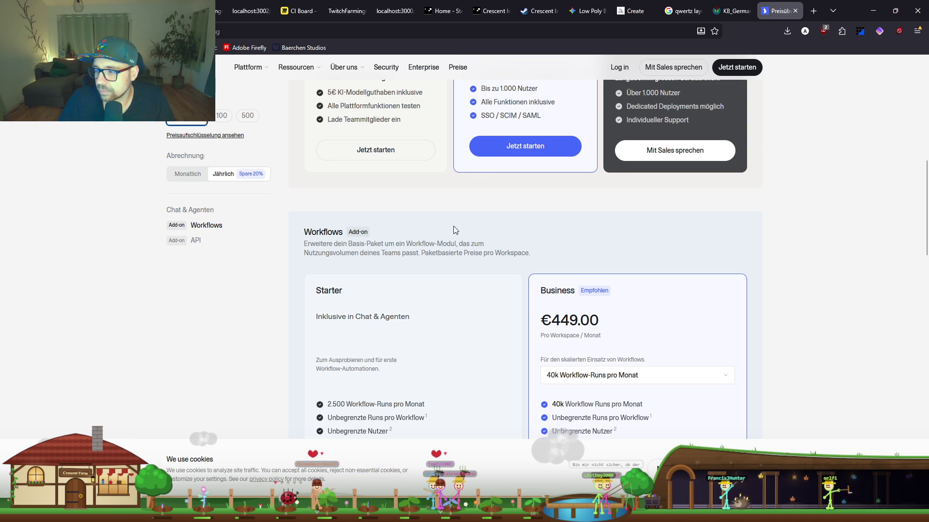
pyautogui.scroll(6, 462, 213)
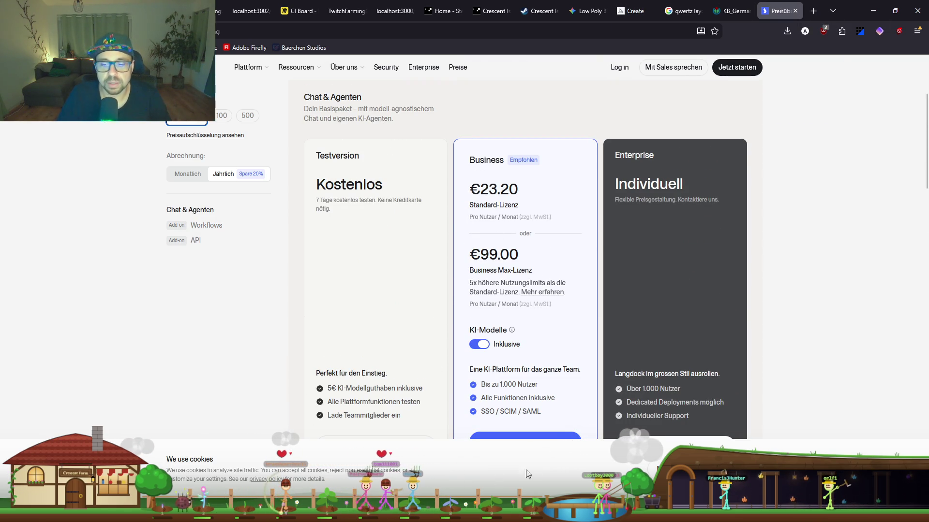
pyautogui.hotkey('alt', 'Tab')
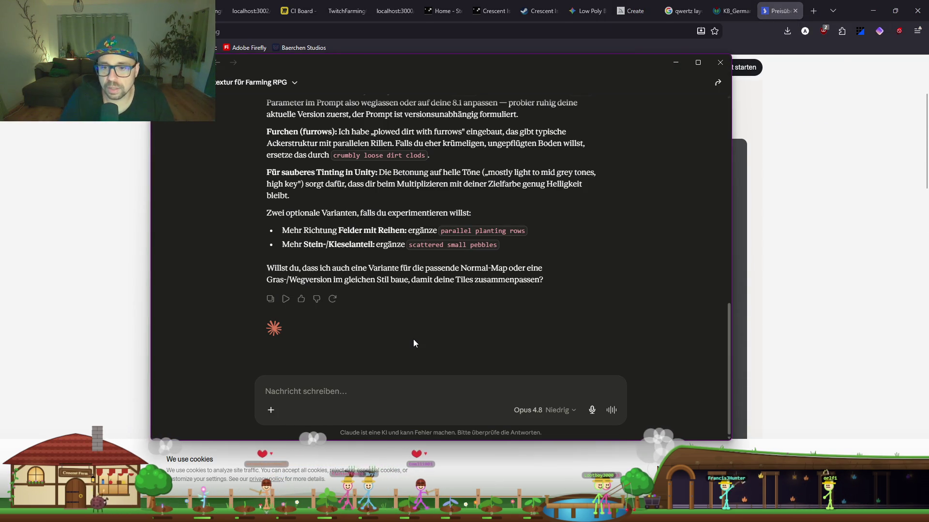
# Ask Claude 'Mach das selbe fuer chat gpt' and copy the ChatGPT version of the farmland-soil prompt.
pyautogui.scroll(5, 328, 240)
pyautogui.scroll(-5, 405, 372)
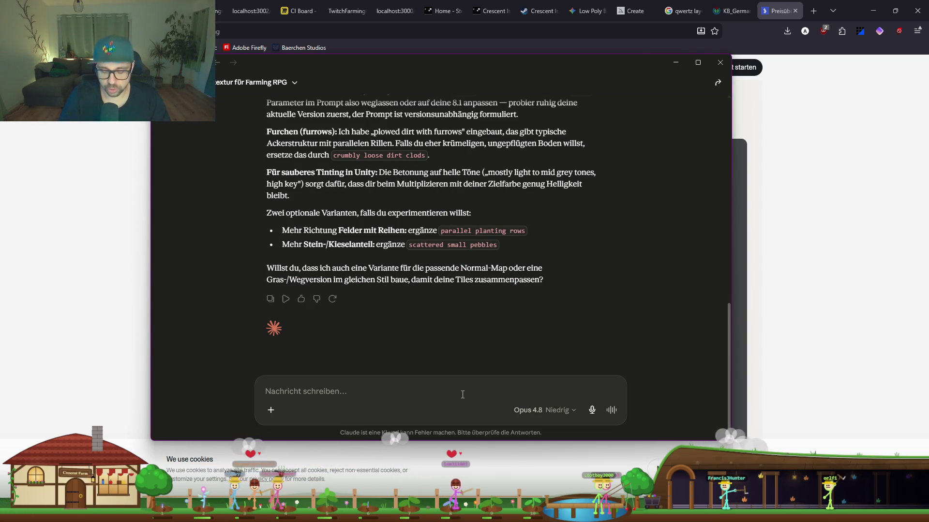
pyautogui.write('Mach das sel')
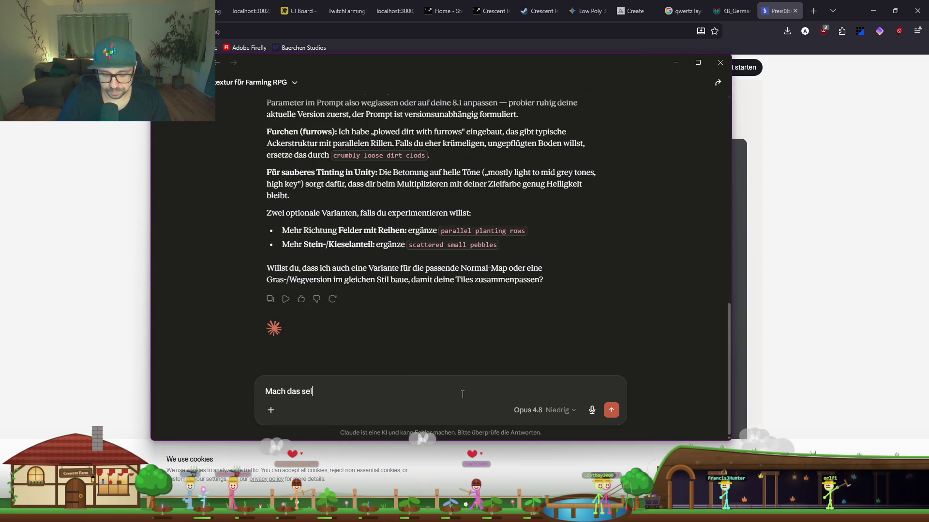
pyautogui.write('be fuer chat g')
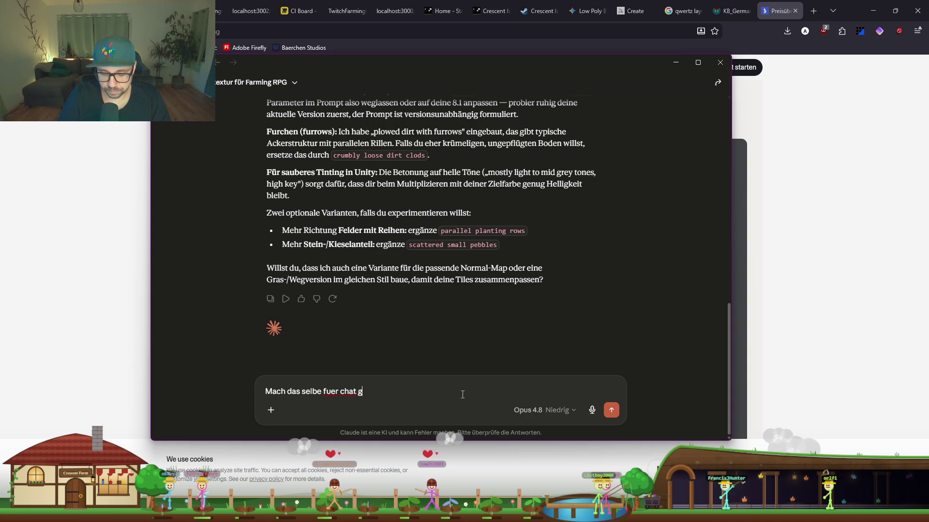
pyautogui.write('pt')
pyautogui.press('Return')
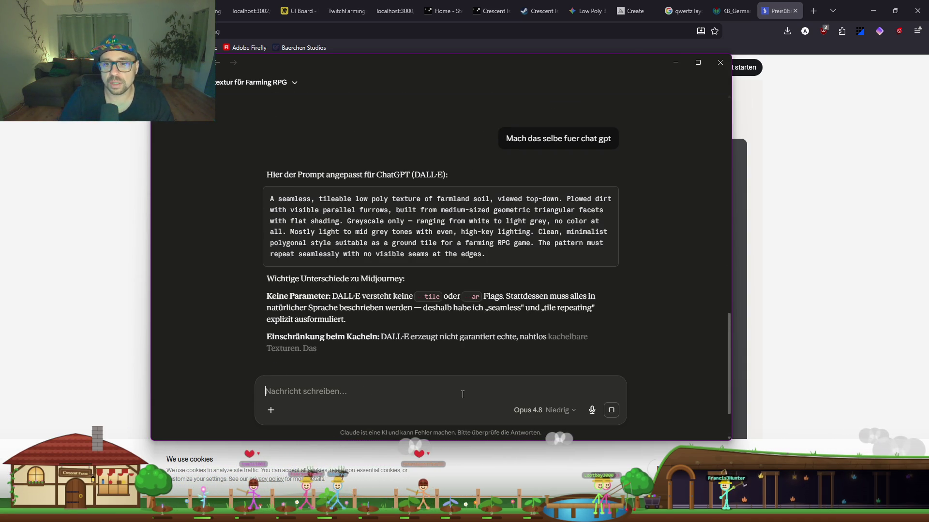
pyautogui.click(606, 198)
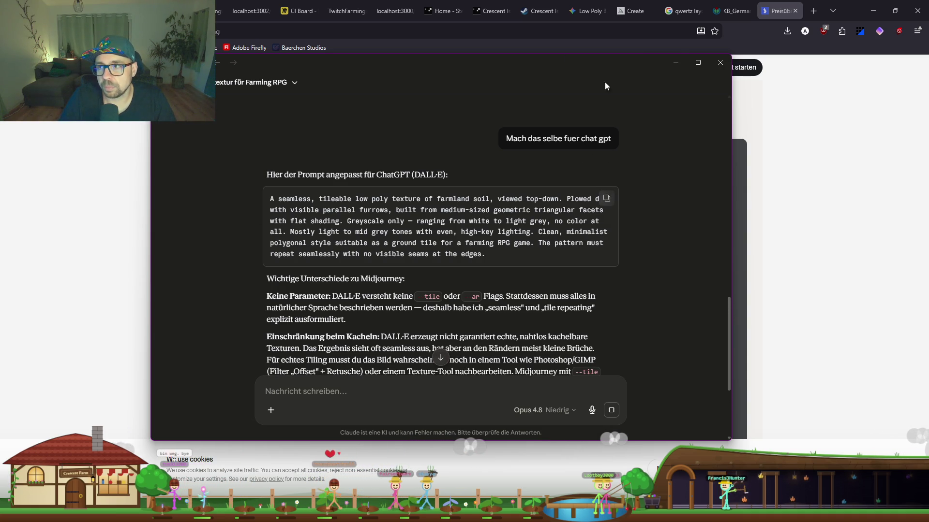
pyautogui.click(811, 14)
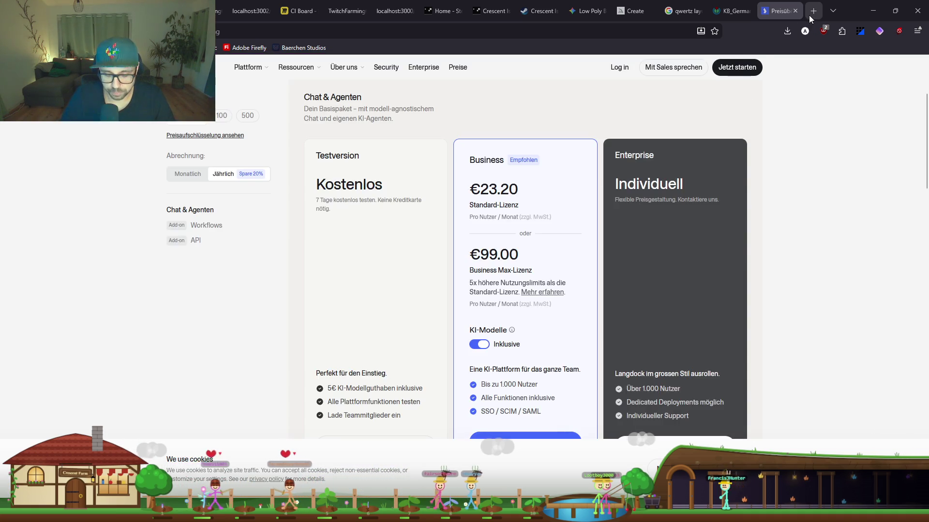
# Paste the adapted farmland-soil prompt into a new ChatGPT chat and send it for image generation.
pyautogui.click(812, 15)
pyautogui.press('Return')
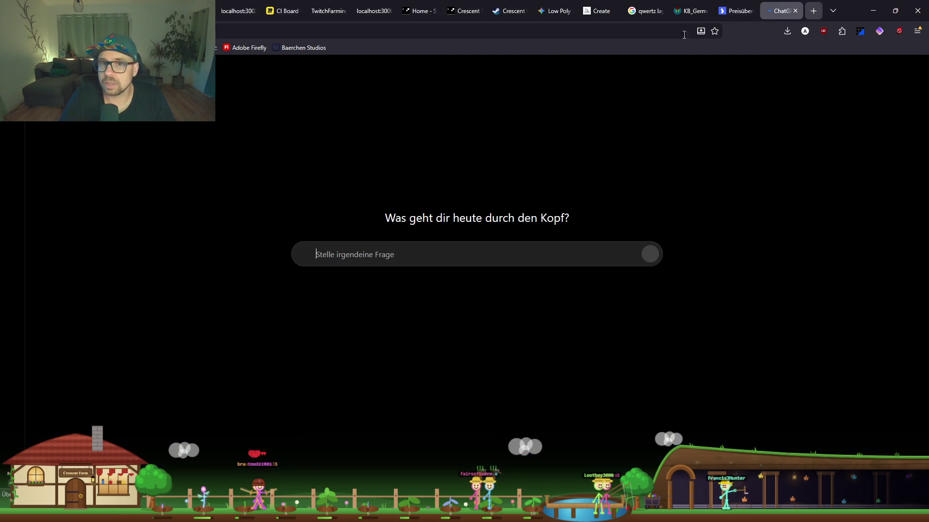
pyautogui.hotkey('ctrl', 'v')
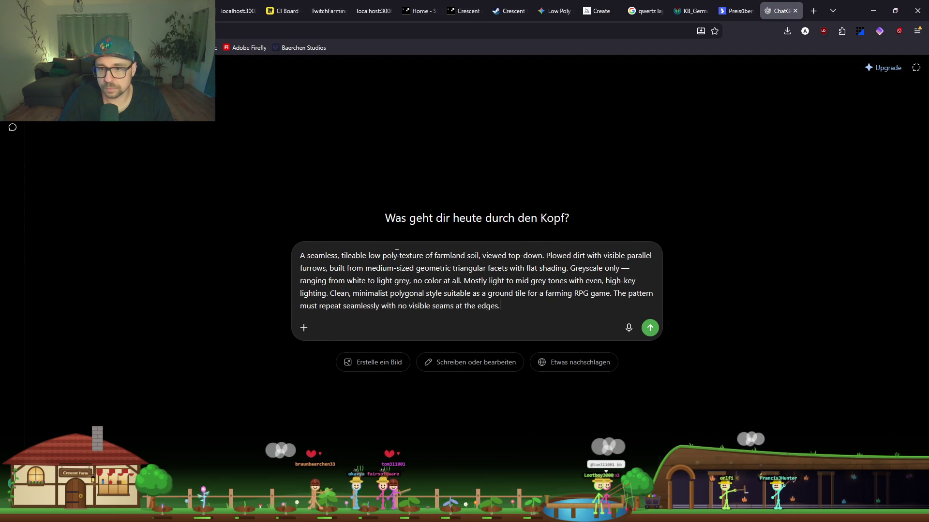
pyautogui.press('Return')
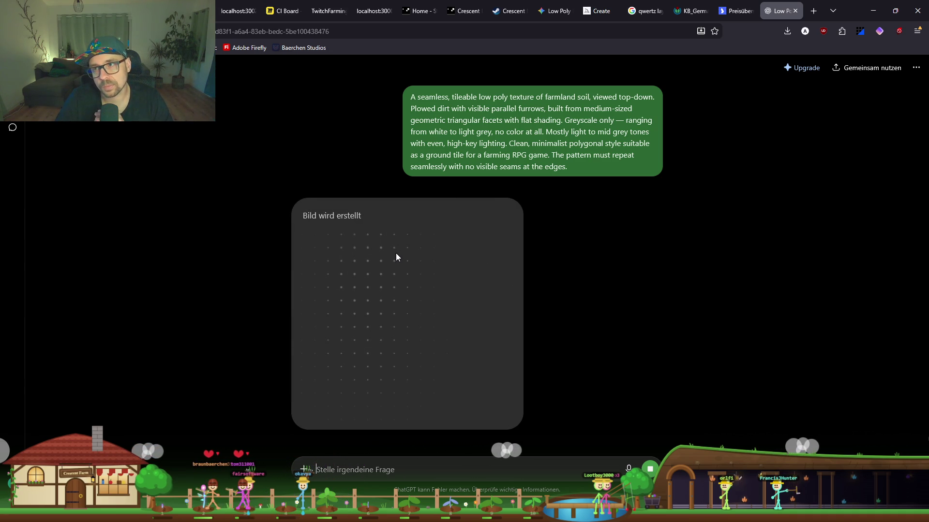
pyautogui.click(599, 13)
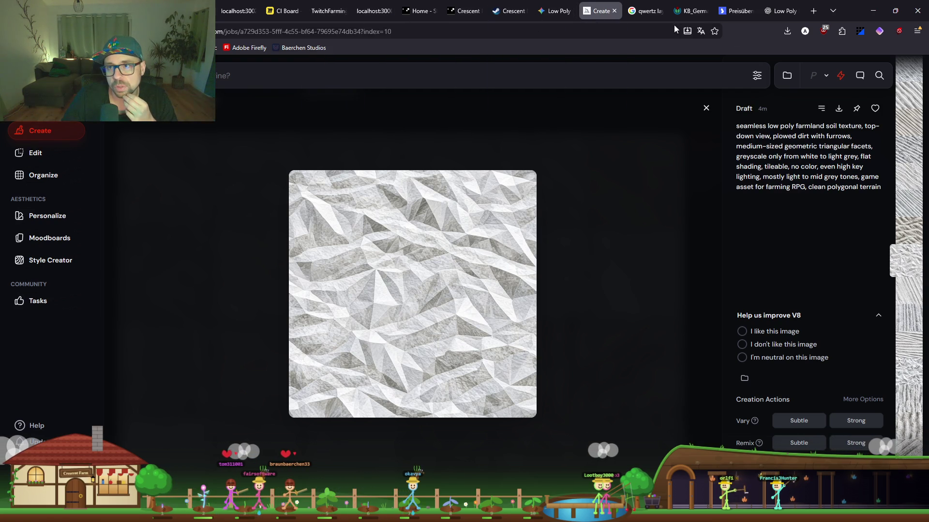
# Paste the low-poly farmland texture prompt into a new Gemini chat and submit it.
pyautogui.click(551, 14)
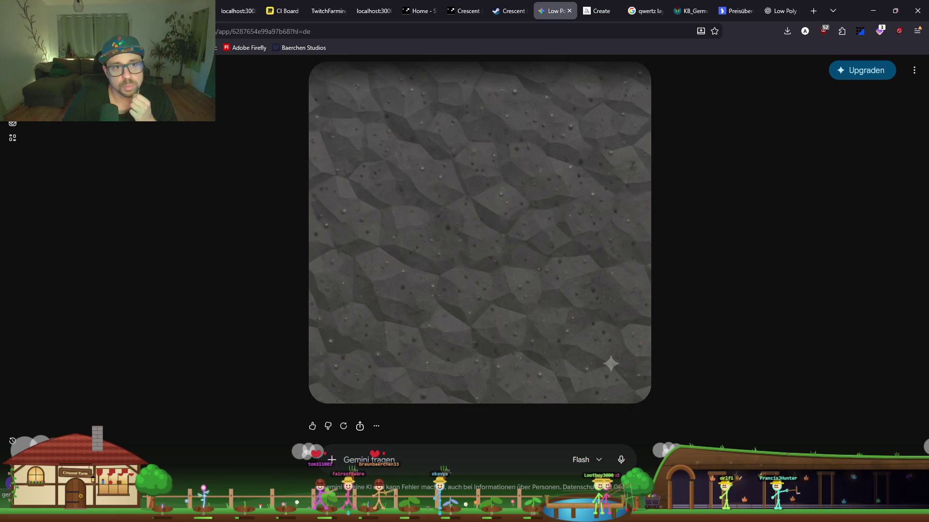
pyautogui.hotkey('ctrl', 'shift', 'o')
pyautogui.hotkey('ctrl', 'v')
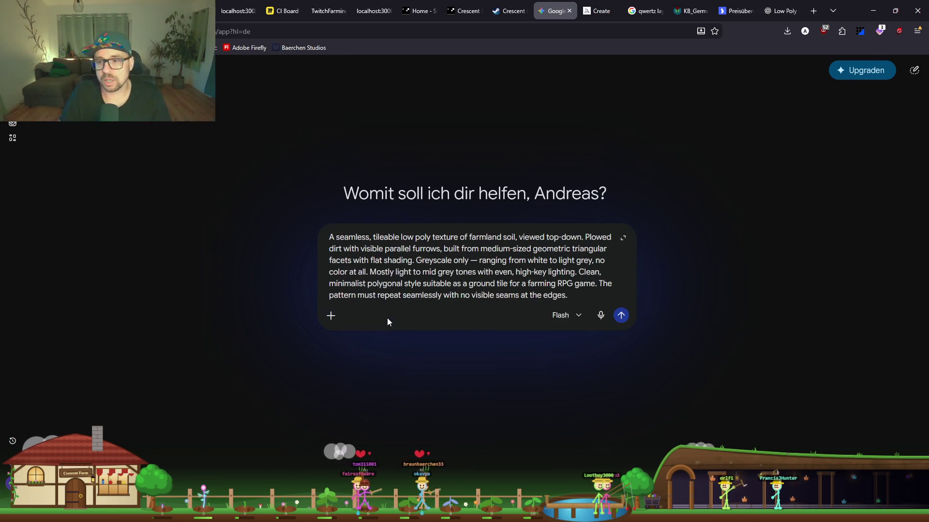
pyautogui.press('Return')
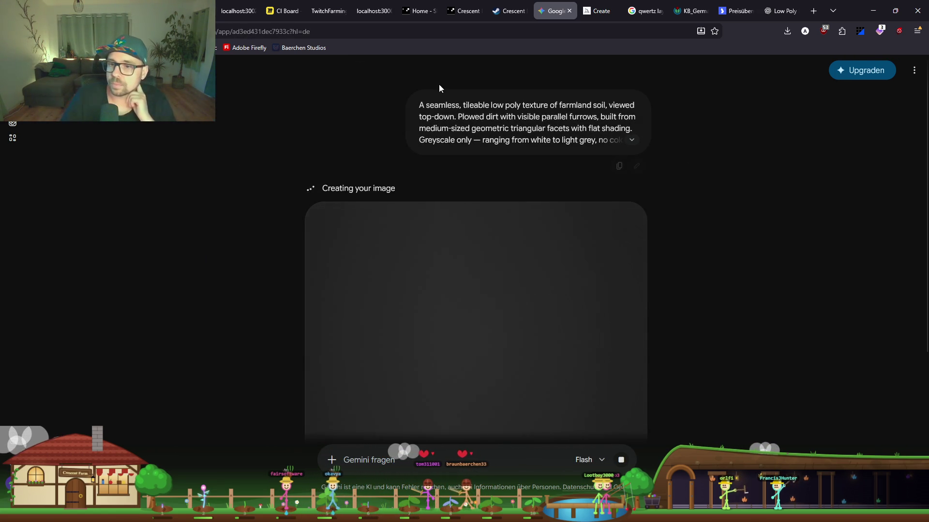
pyautogui.scroll(-2, 476, 314)
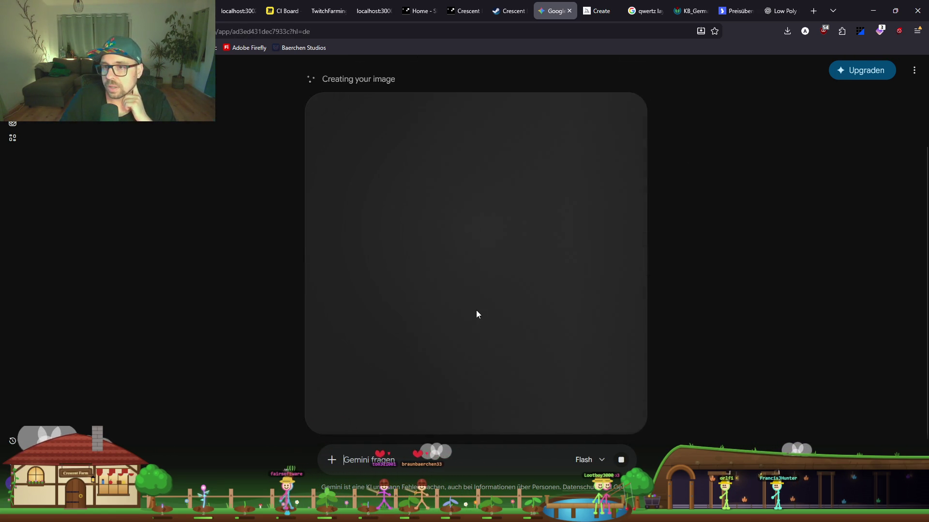
pyautogui.click(780, 10)
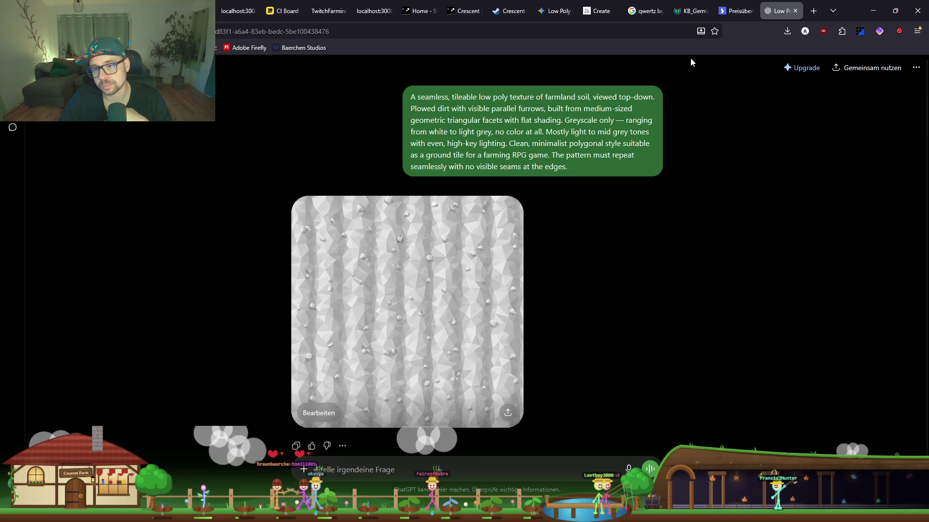
# View ChatGPT's vertical-furrow soil texture at full size, then move the Gemini tab last.
pyautogui.click(391, 274)
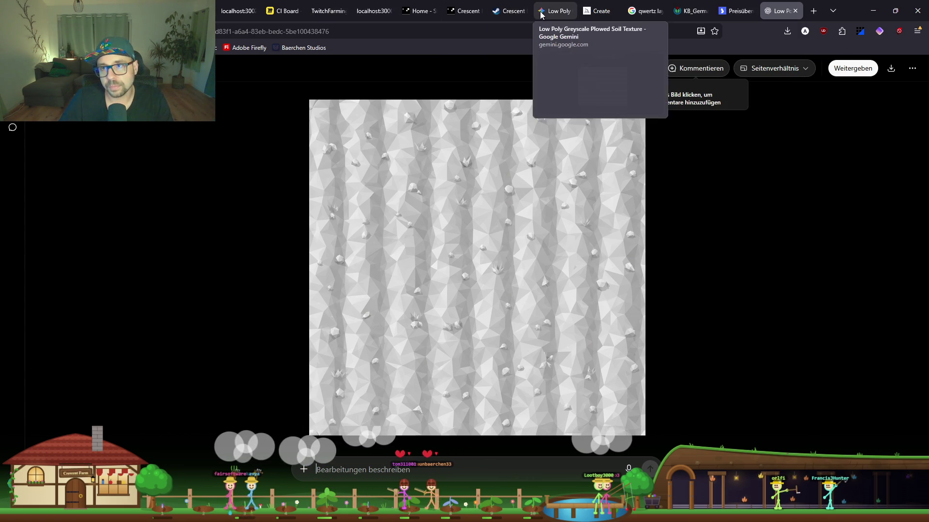
pyautogui.moveTo(537, 13)
pyautogui.mouseDown()
pyautogui.moveTo(786, 13)
pyautogui.moveTo(777, 14)
pyautogui.mouseUp()
# Inspect Gemini's horizontal-furrow low-poly texture at full size, then return to ChatGPT's version.
pyautogui.moveTo(489, 215)
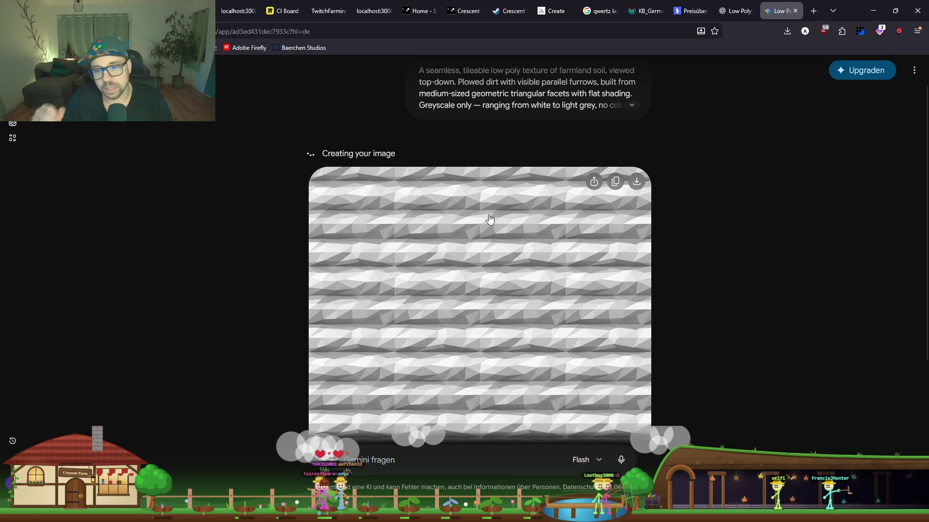
pyautogui.click(489, 219)
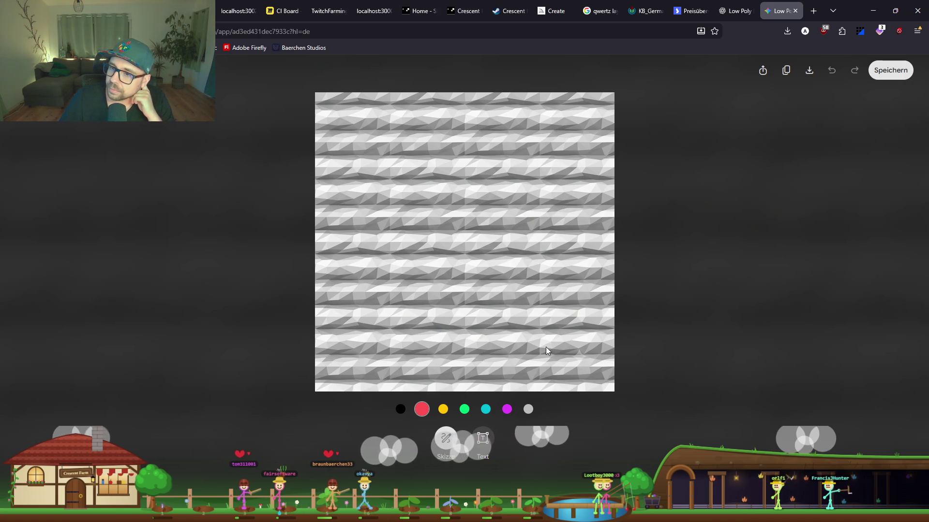
pyautogui.click(723, 11)
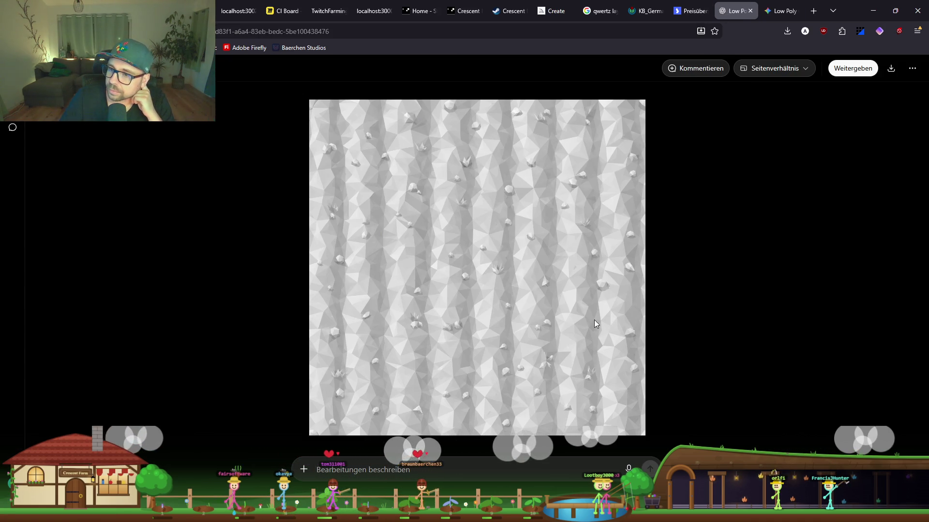
# Ask Claude in German to remove stones so the texture is just plain low-poly soil.
pyautogui.hotkey('alt', 'Tab')
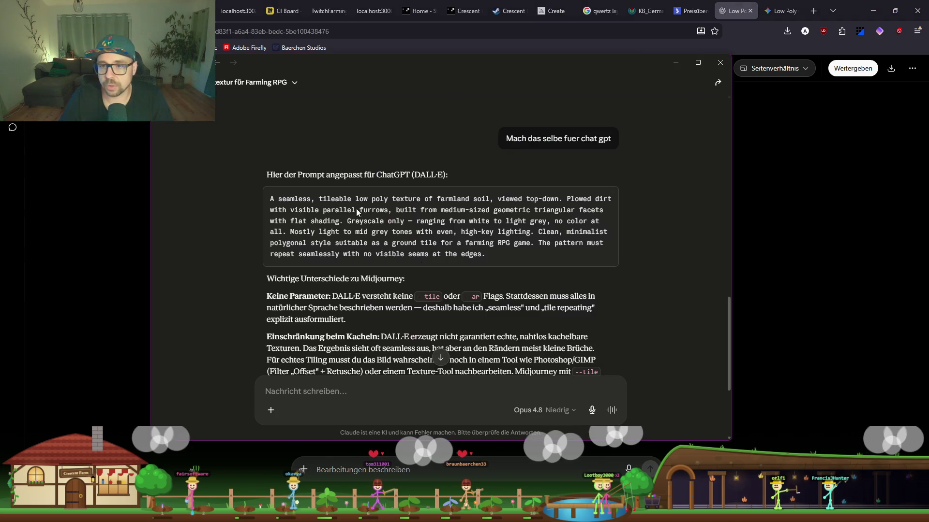
pyautogui.scroll(-4, 391, 321)
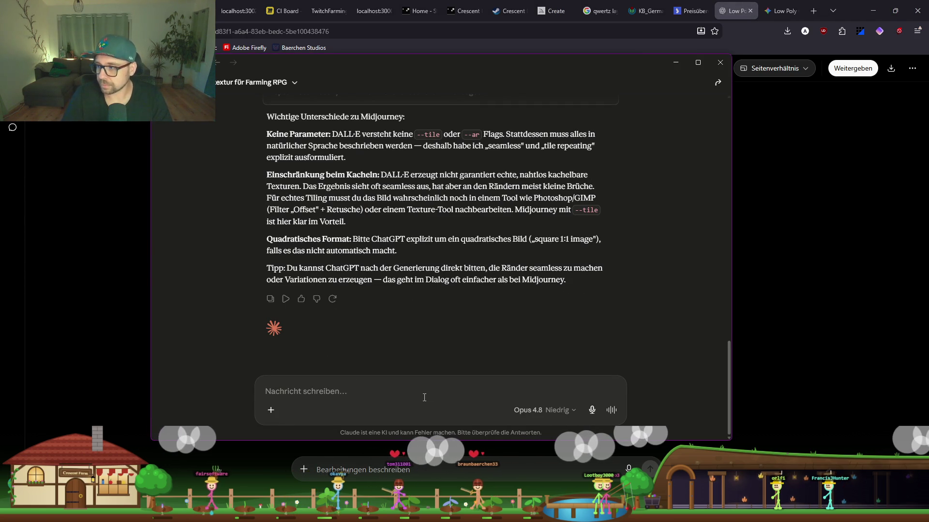
pyautogui.write('es sollen keine Stei')
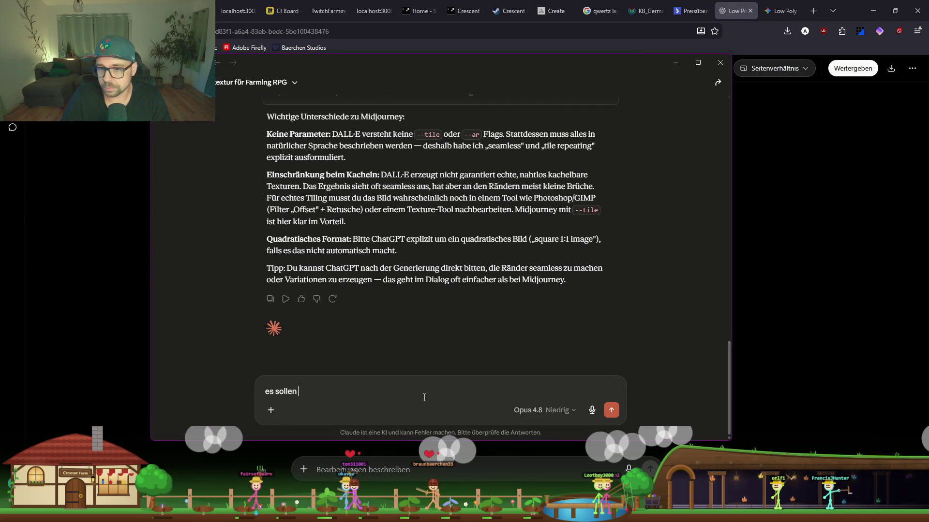
pyautogui.write('ne ode')
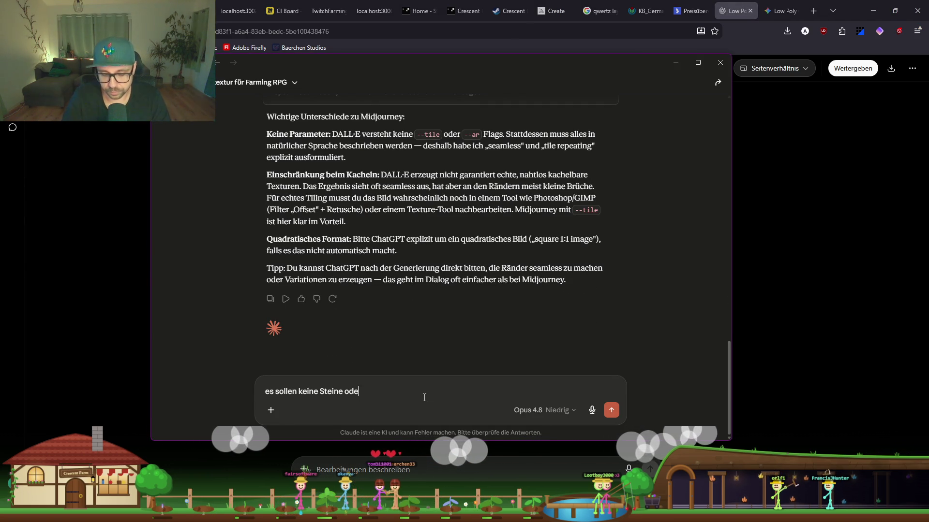
pyautogui.write('r dergleichen ')
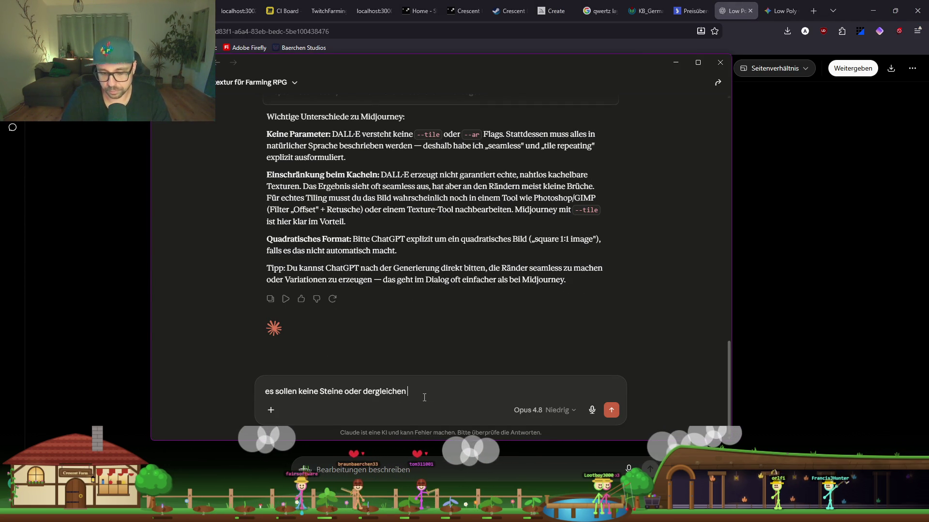
pyautogui.write('darin sein')
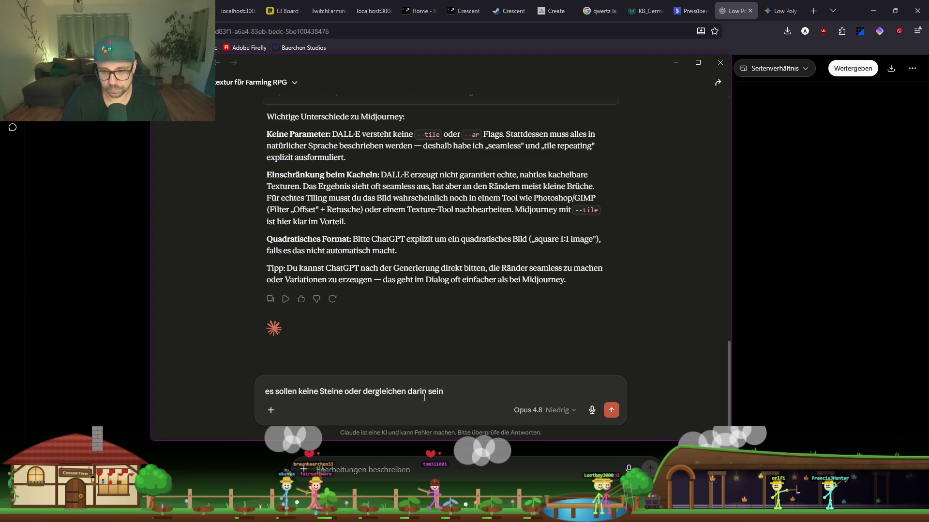
pyautogui.write(', sondern einfach nur das low poly farmland')
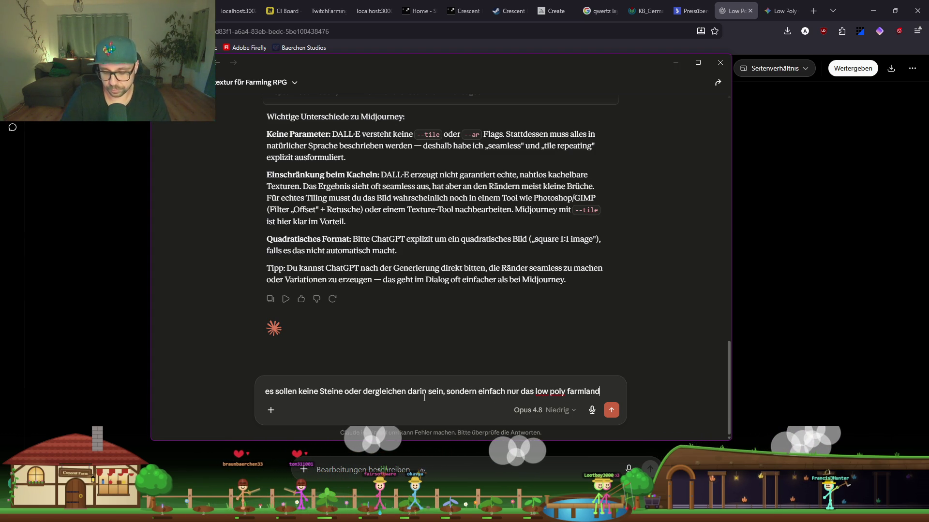
pyautogui.press('Return')
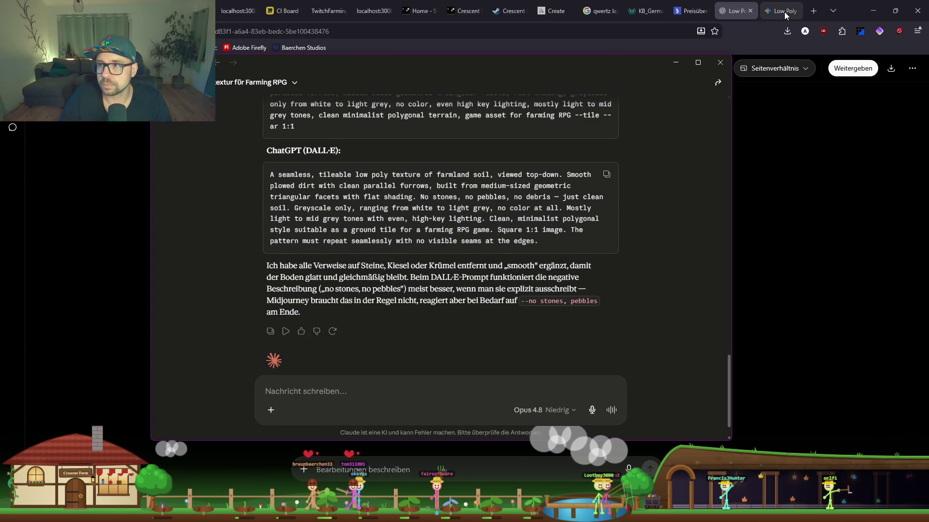
pyautogui.click(733, 11)
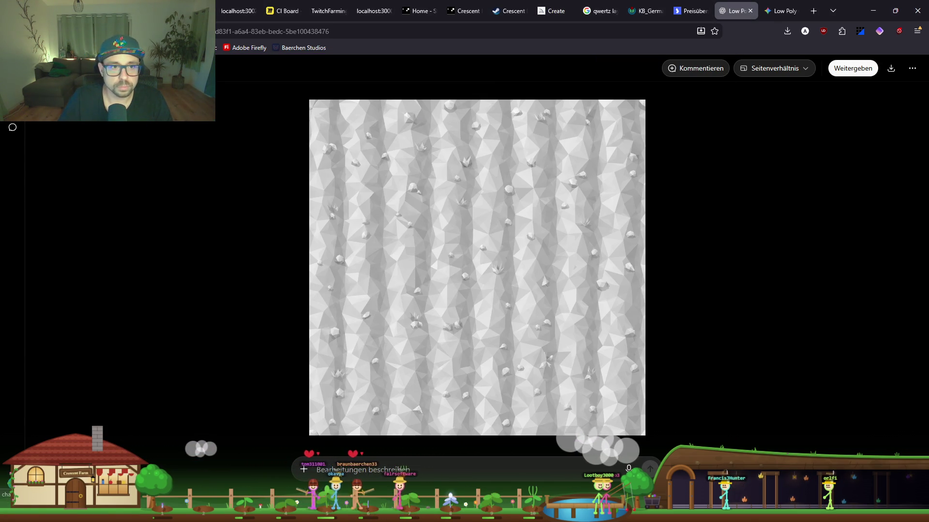
# Send the stone-free farmland texture prompt in a fresh ChatGPT chat.
pyautogui.hotkey('ctrl', 'shift', 'o')
pyautogui.write('A seamless, tileable low poly texture of farmland soil, viewed top-down. Smooth plowed dirt with clean parallel furrows, built from medium-sized geometric triangular facets with flat shading. No stones, no pebbles, no debris — just clean soil. Greyscale only, ranging from white to light grey, no color at all. Mostly light to mid grey tones with even, high-key lighting. Clean, minimalist polygonal style suitable as a ground tile for a farming RPG game. Square 1:1 image. The pattern must repeat seamlessly with no visible seams at the edges.')
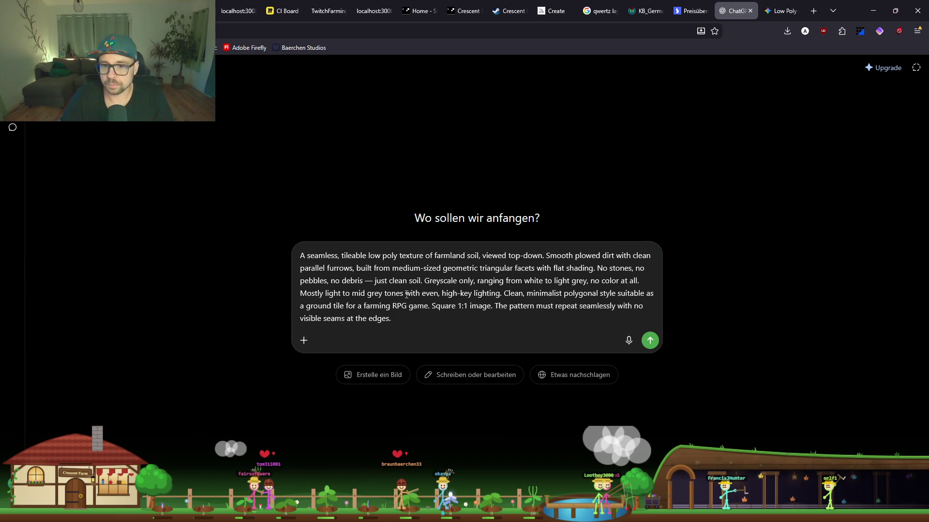
pyautogui.press('Return')
# Send the same stone-free prompt in a new Gemini chat and await its texture.
pyautogui.hotkey('ctrl', 'Tab')
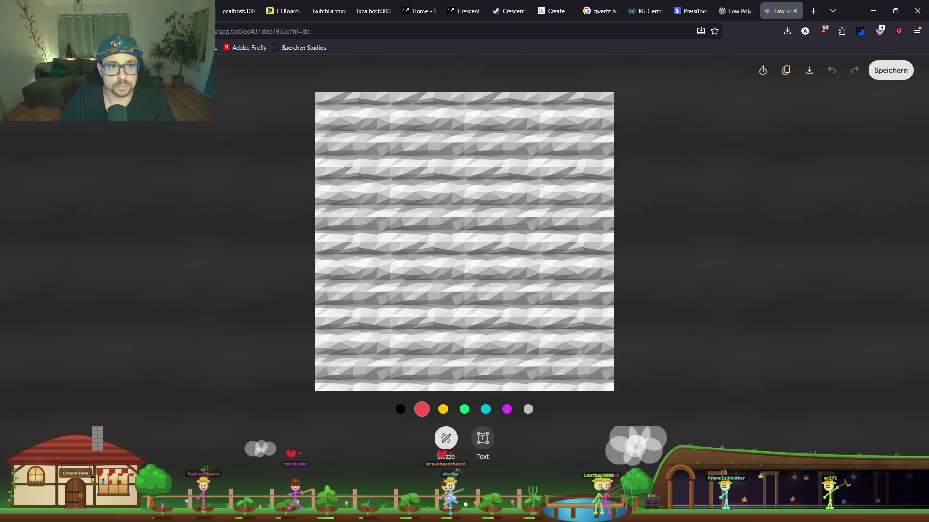
pyautogui.press('Escape')
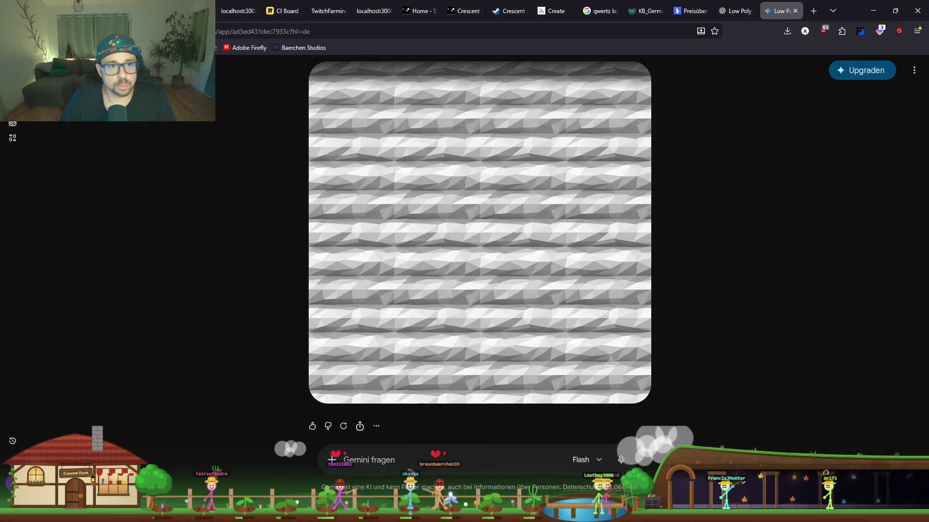
pyautogui.hotkey('ctrl', 'shift', 'o')
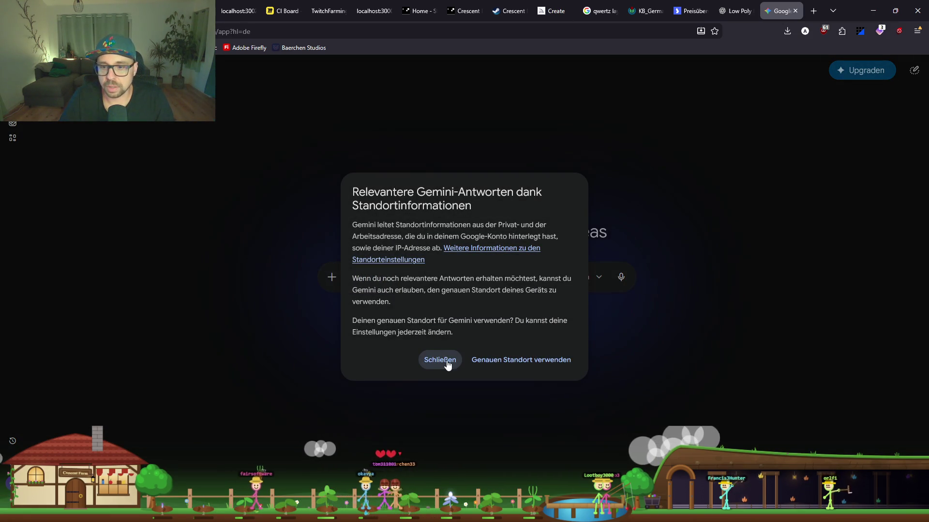
pyautogui.click(444, 365)
pyautogui.write('A seamless, tileable low poly texture of farmland soil, viewed top-down. Smooth plowed dirt with clean parallel furrows, built from medium-sized geometric triangular facets with flat shading. No stones, no pebbles, no debris — just clean soil. Greyscale only, ranging from white to light grey, no color at all. Mostly light to mid grey tones with even, high-key lighting. Clean, minimalist polygonal style suitable as a ground tile for a farming RPG game. Square 1:1 image. The pattern must repeat seamlessly with no visible seams at the edges.')
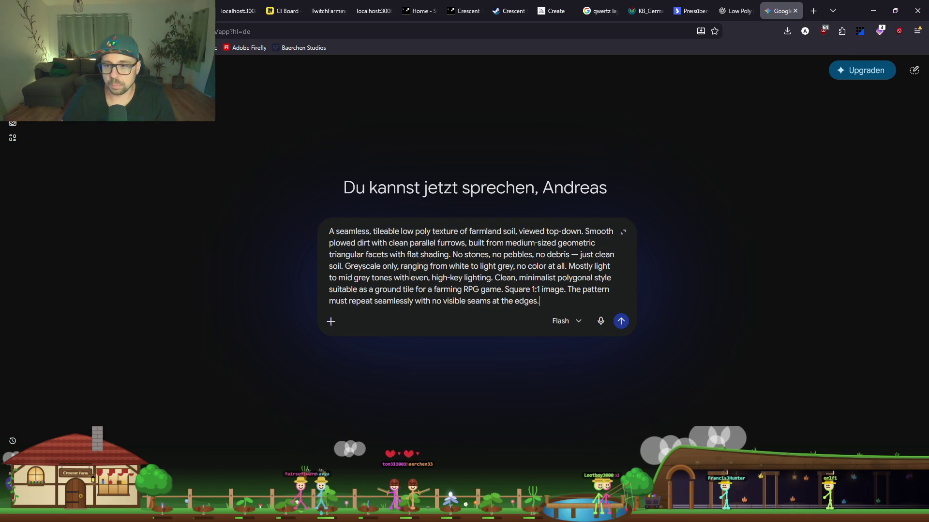
pyautogui.press('Return')
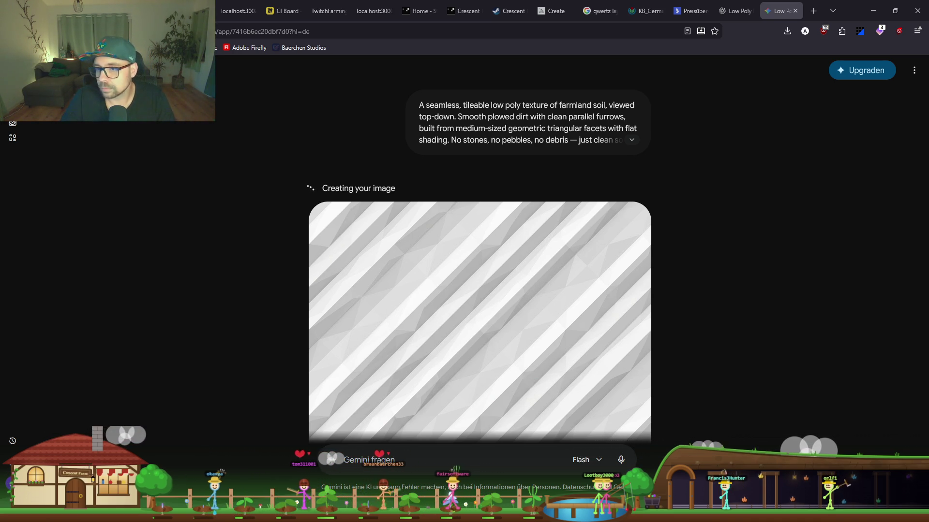
pyautogui.moveTo(519, 385)
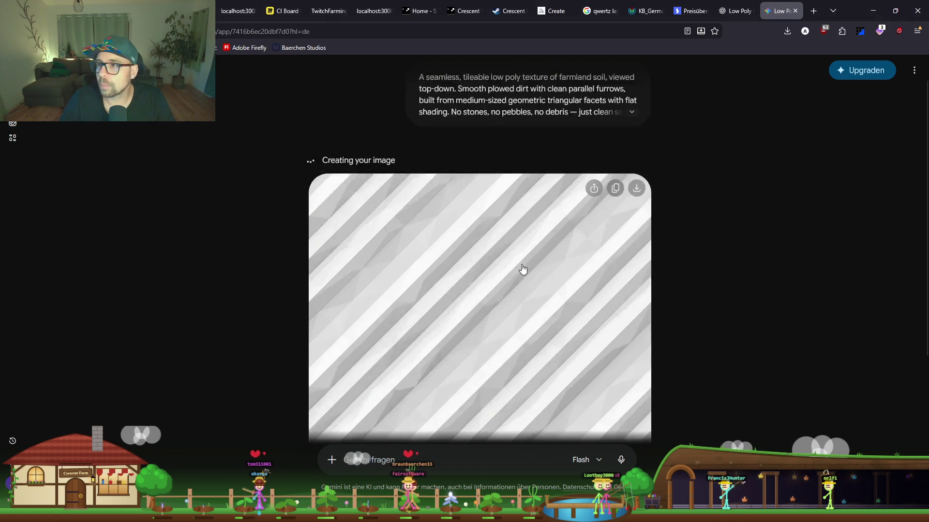
pyautogui.scroll(-3, 524, 268)
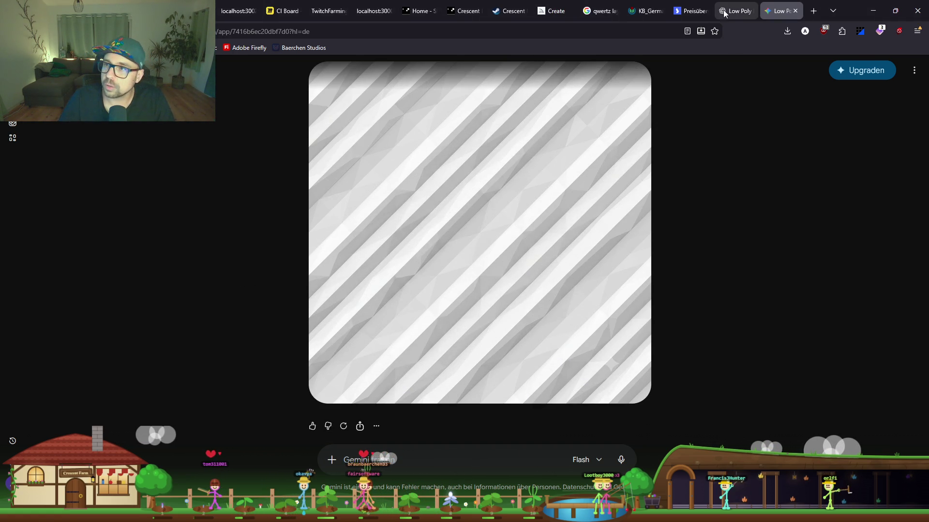
pyautogui.click(725, 10)
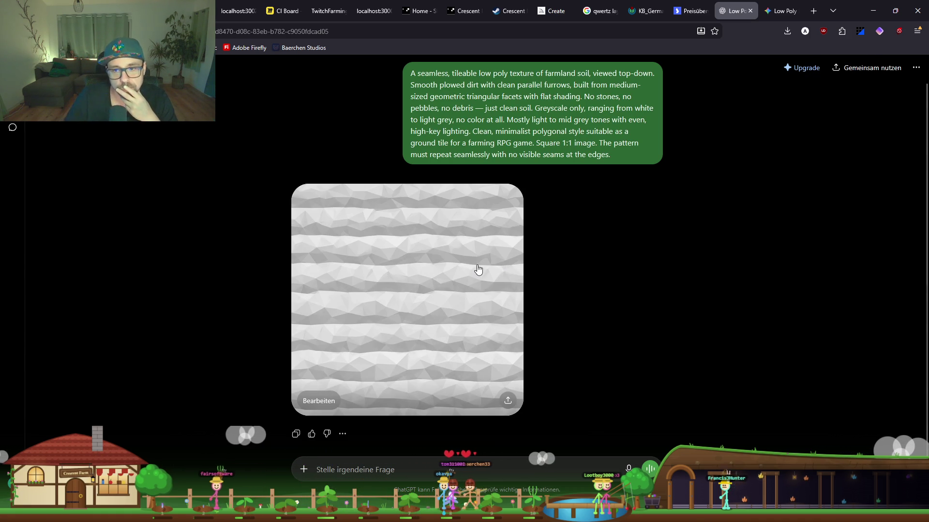
# Save ChatGPT's greyscale farmland texture as BS_Farmland_GreyScale.png in the Textures folder.
pyautogui.click(477, 267)
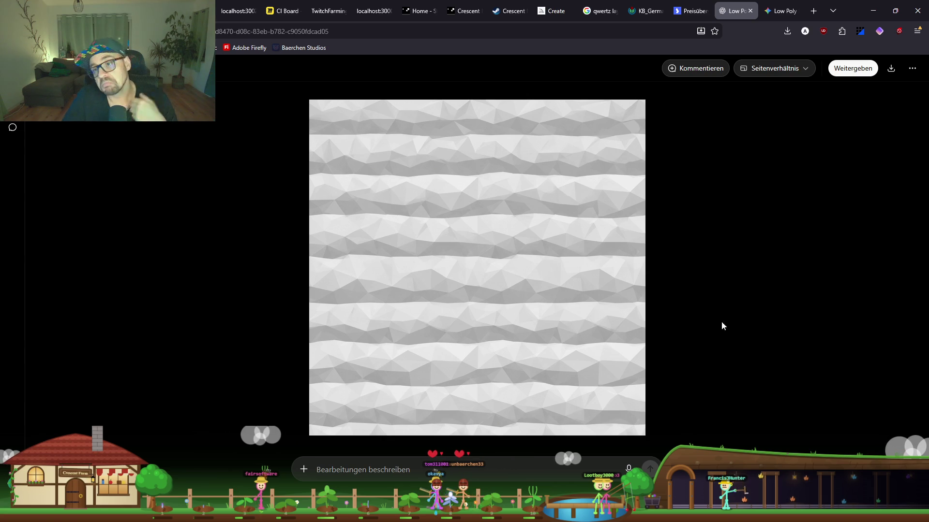
pyautogui.click(659, 263)
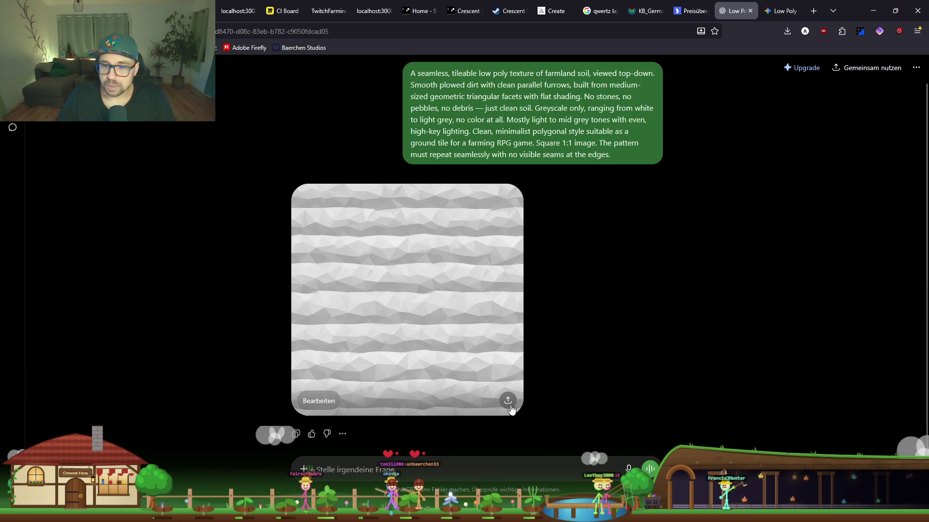
pyautogui.rightClick(431, 318)
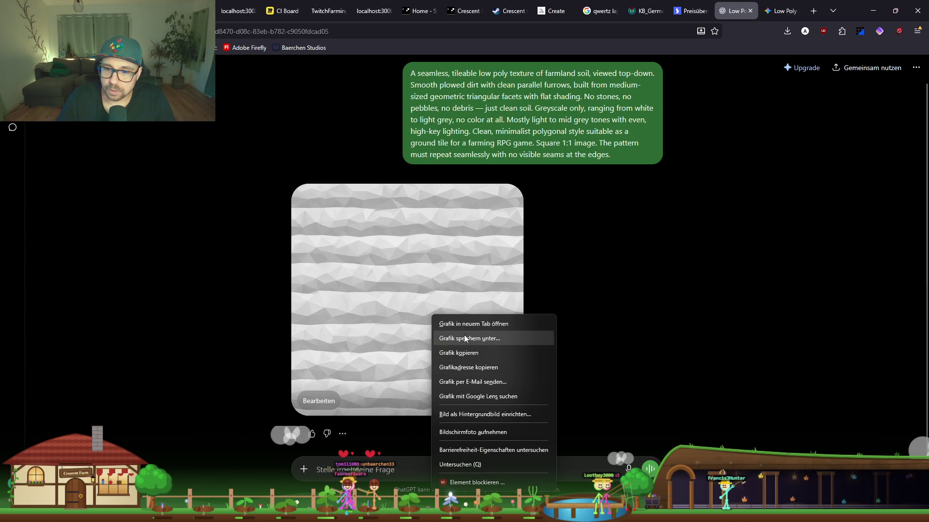
pyautogui.click(458, 286)
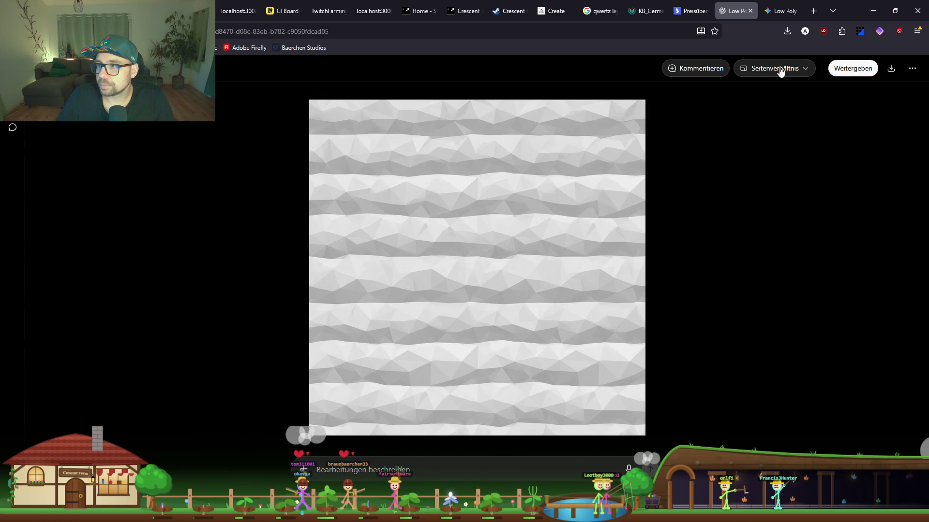
pyautogui.click(891, 68)
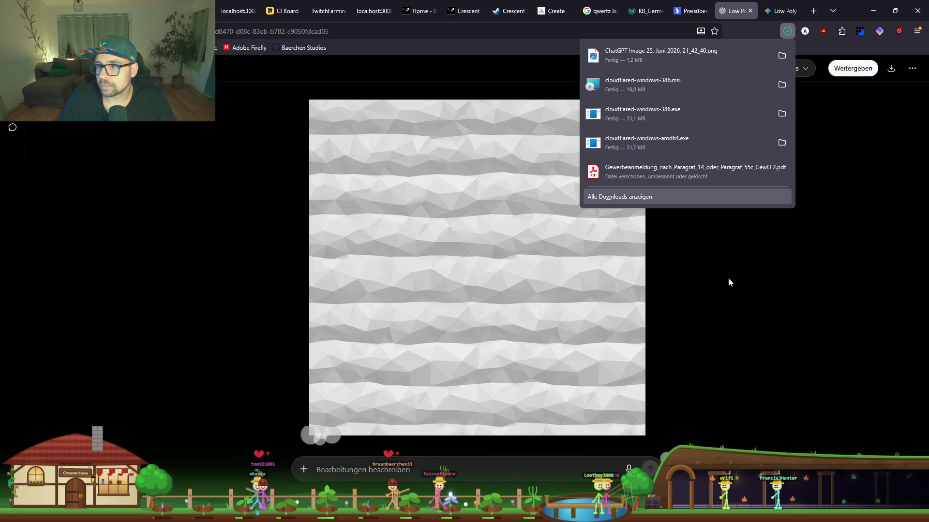
pyautogui.click(788, 56)
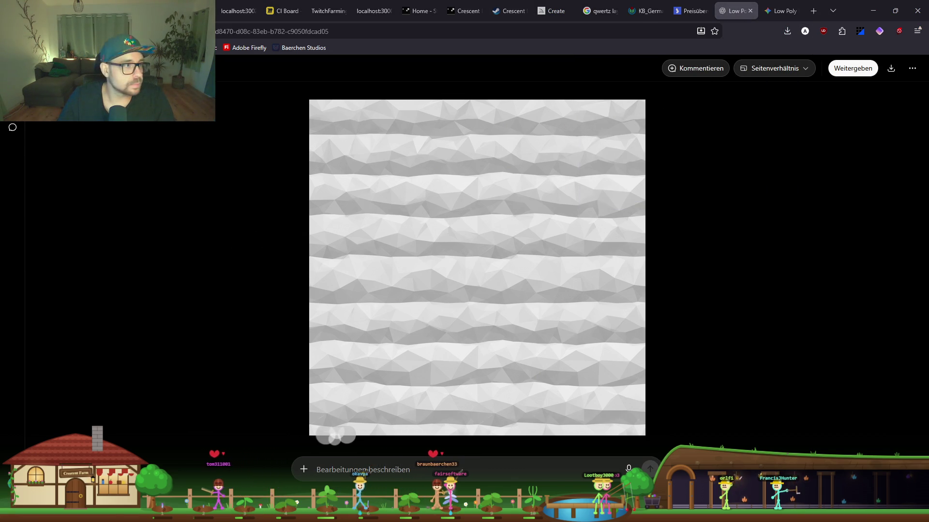
# Confirm the 1254×1254 BS_Farmland_GreyScale.png appears in the project's Textures folder.
pyautogui.click(872, 11)
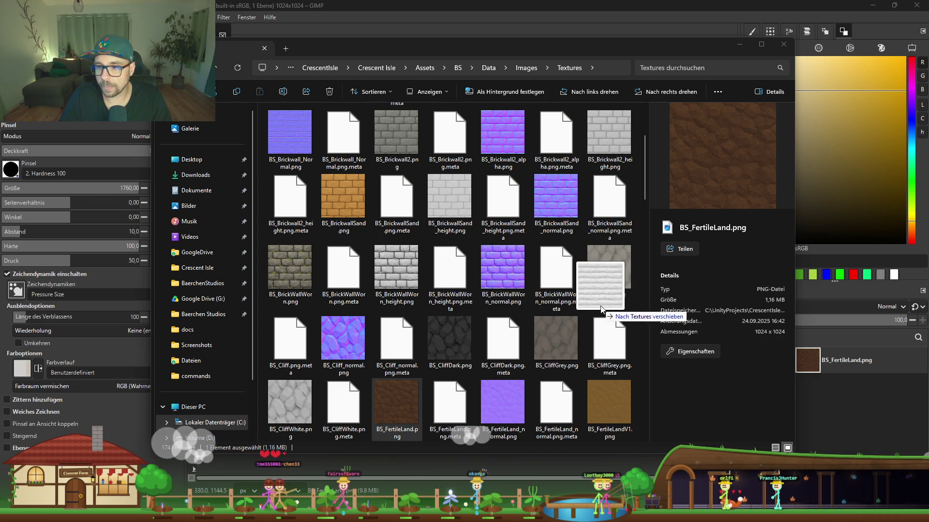
pyautogui.click(599, 306)
pyautogui.hotkey('ctrl', 'v')
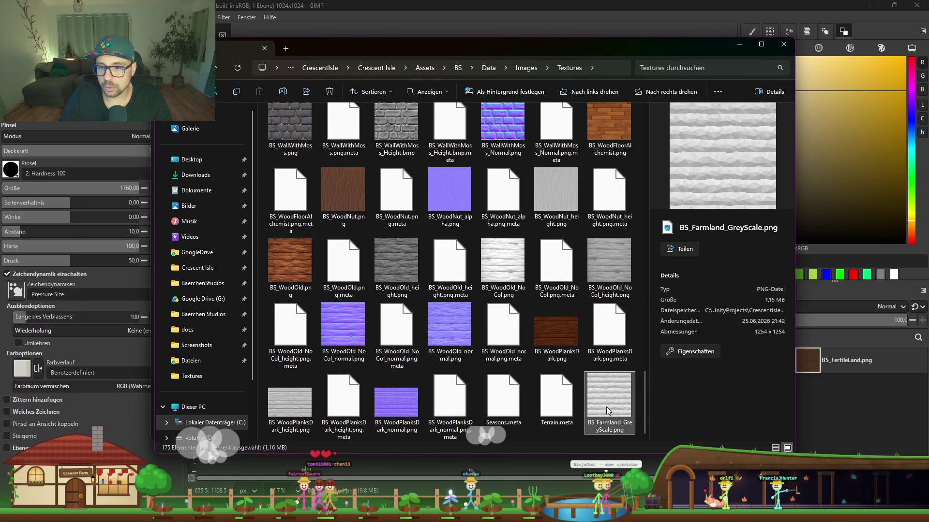
pyautogui.click(737, 44)
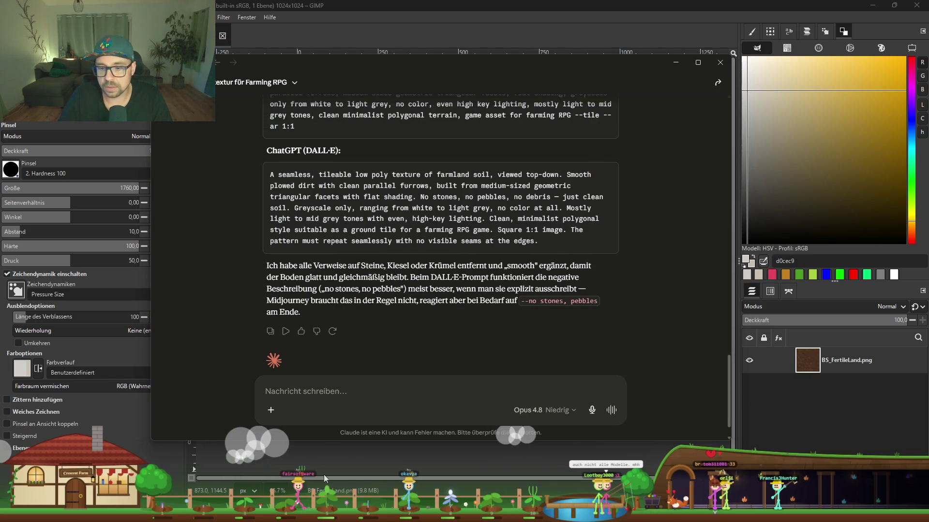
pyautogui.hotkey('alt', 'Tab')
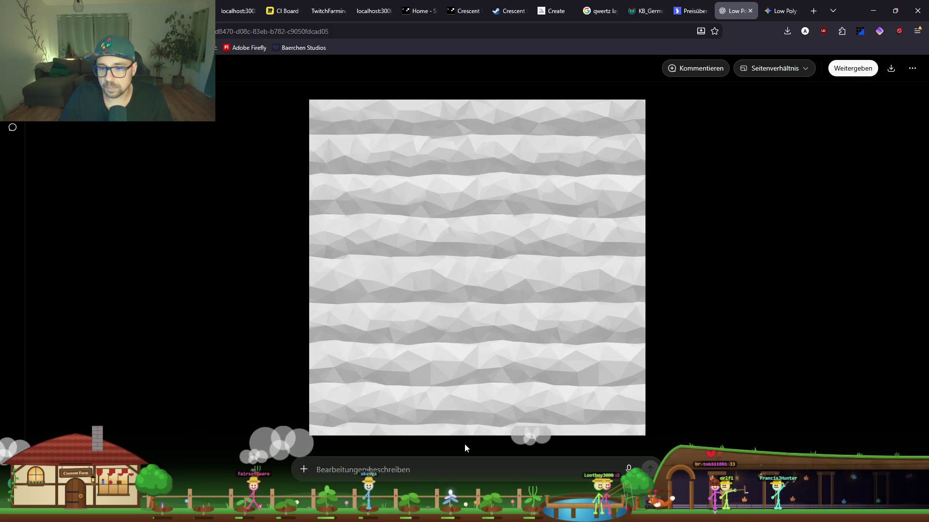
# Request a matching normal map from ChatGPT with 'dazu jetzt die normal map'.
pyautogui.click(458, 474)
pyautogui.write('dazu ')
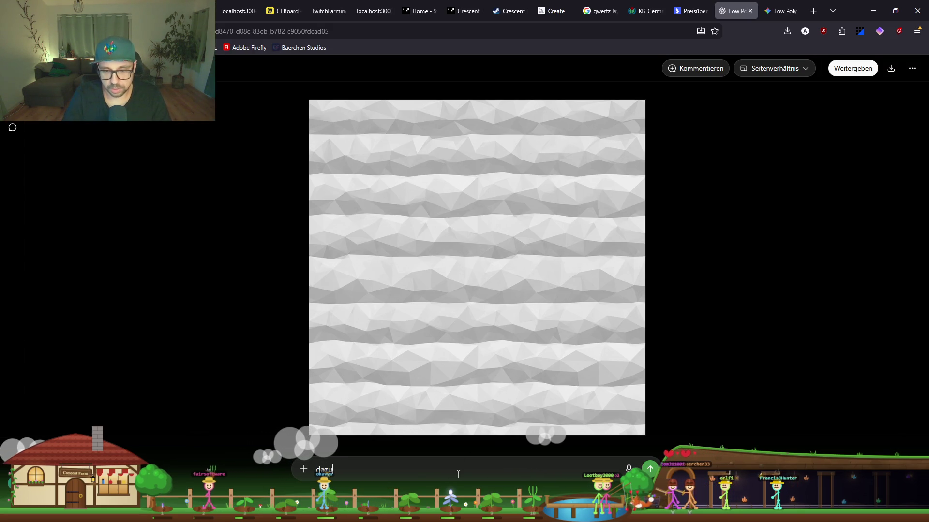
pyautogui.write('jetzt die norma')
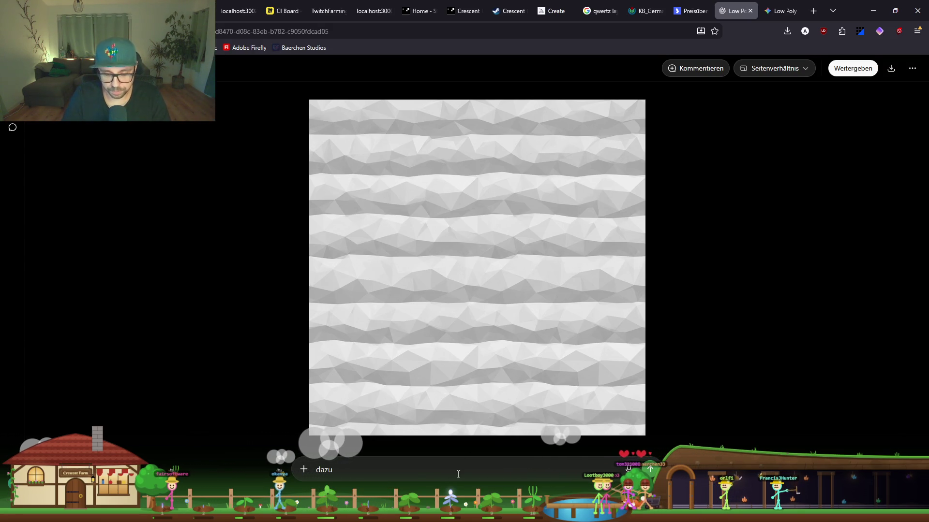
pyautogui.write('l map')
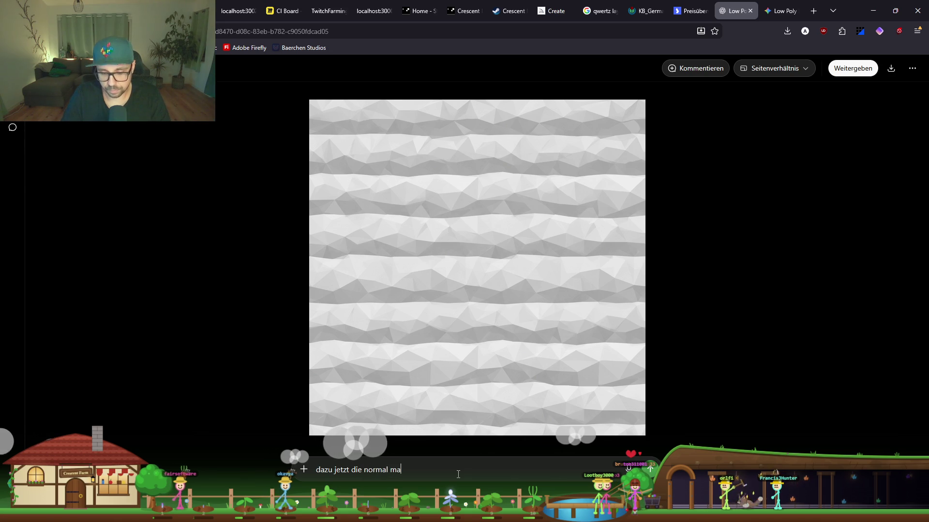
pyautogui.press('Return')
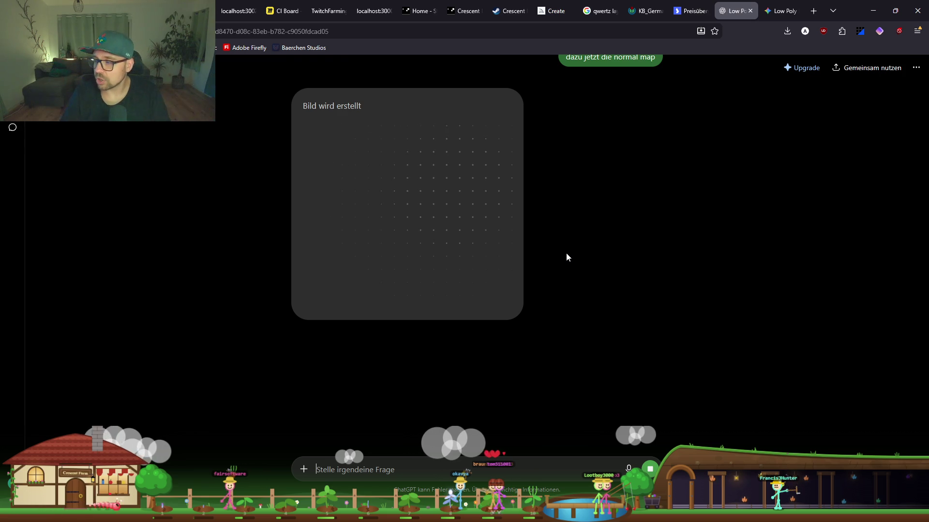
pyautogui.click(813, 11)
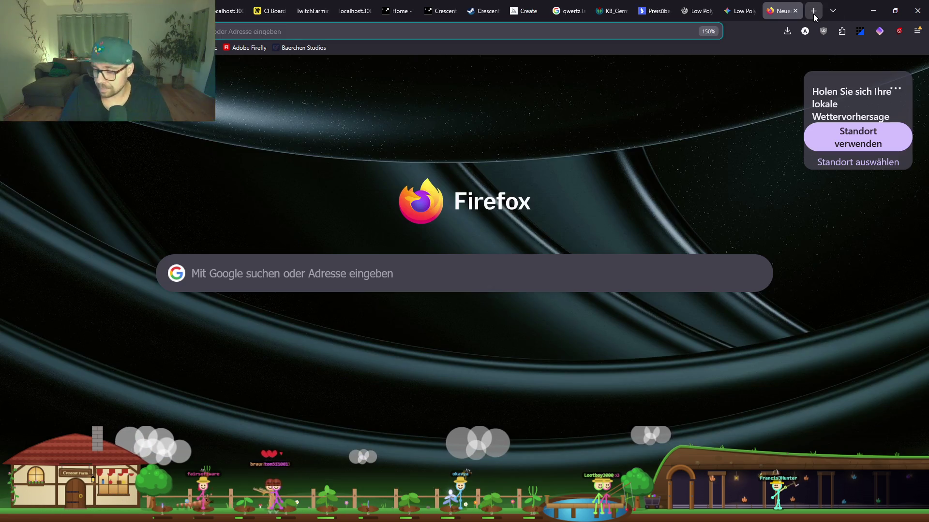
# Search the web for 'ninja chat' and open the NinjaChat website.
pyautogui.write('ninja chat')
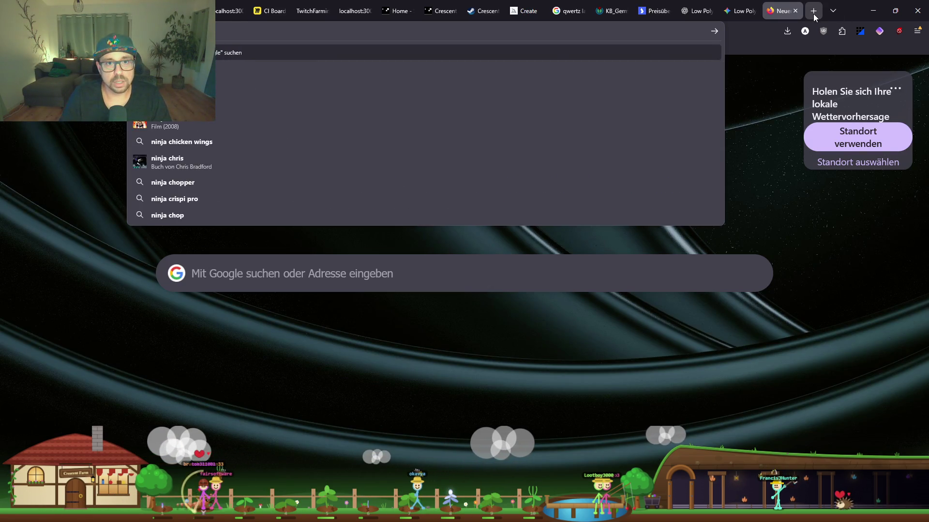
pyautogui.press('Return')
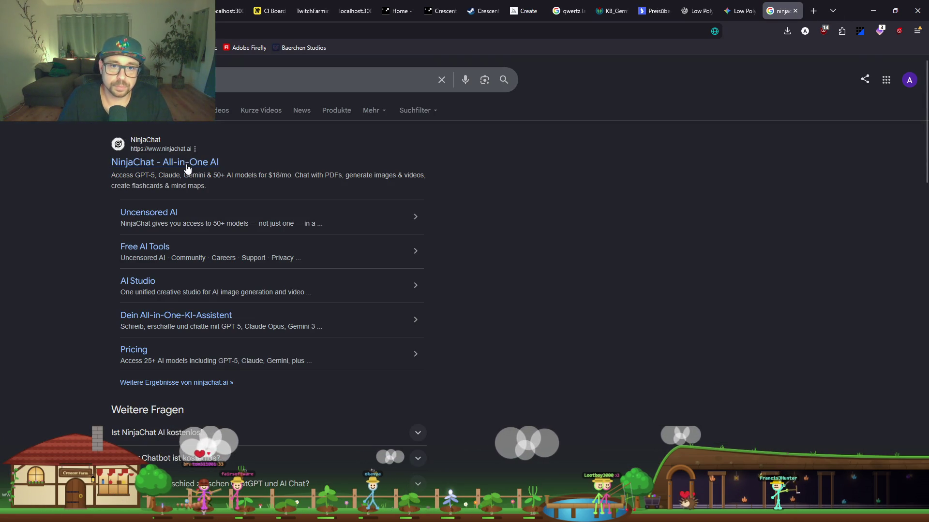
pyautogui.click(189, 164)
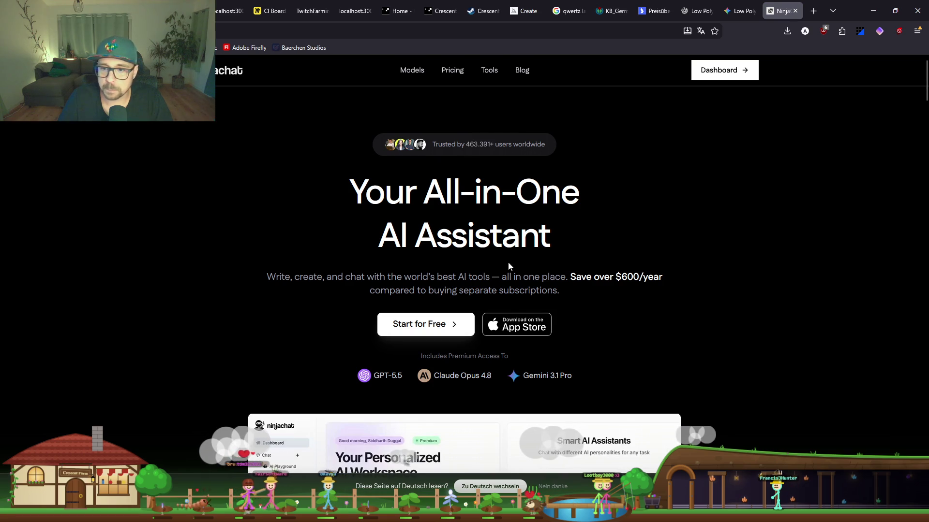
# Browse NinjaChat's feature overview, then return to ChatGPT's finished normal map.
pyautogui.scroll(-3, 342, 294)
pyautogui.scroll(-2, 367, 310)
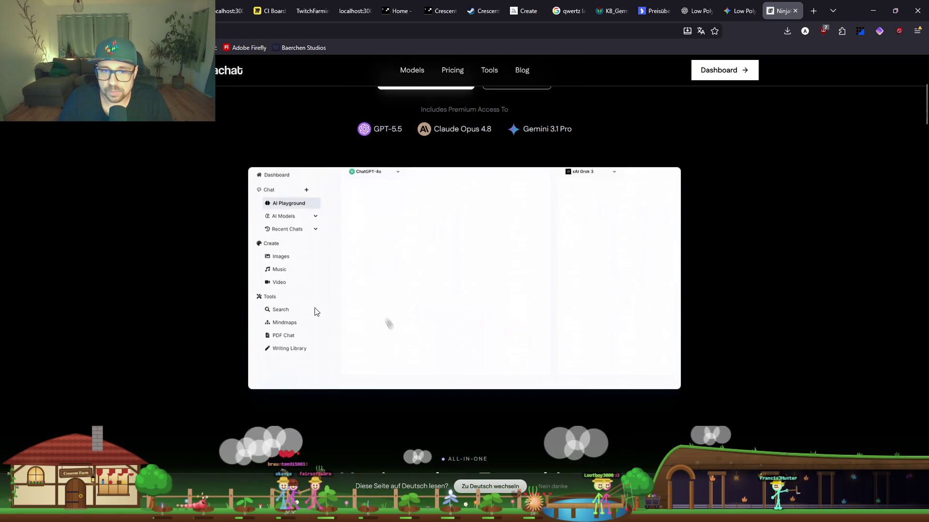
pyautogui.scroll(1, 387, 325)
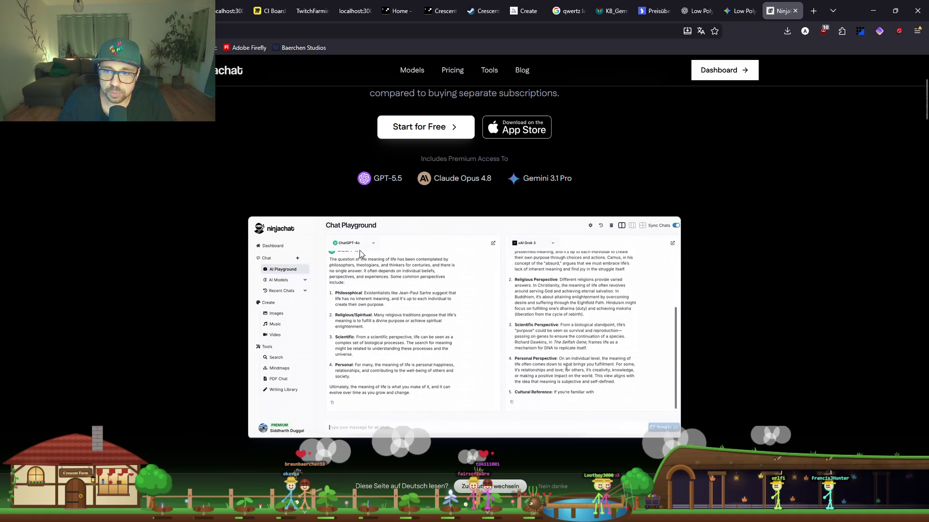
pyautogui.scroll(-3, 537, 291)
pyautogui.scroll(3, 531, 263)
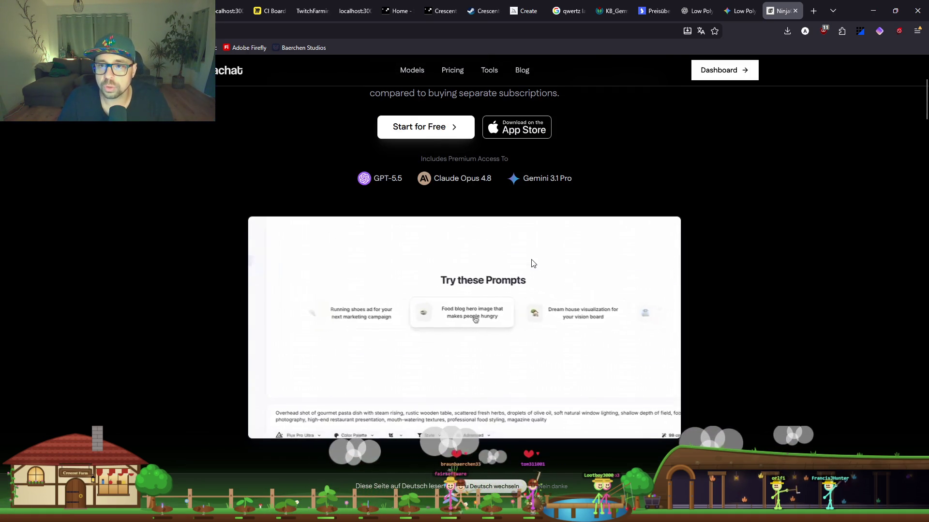
pyautogui.tripleClick(468, 182)
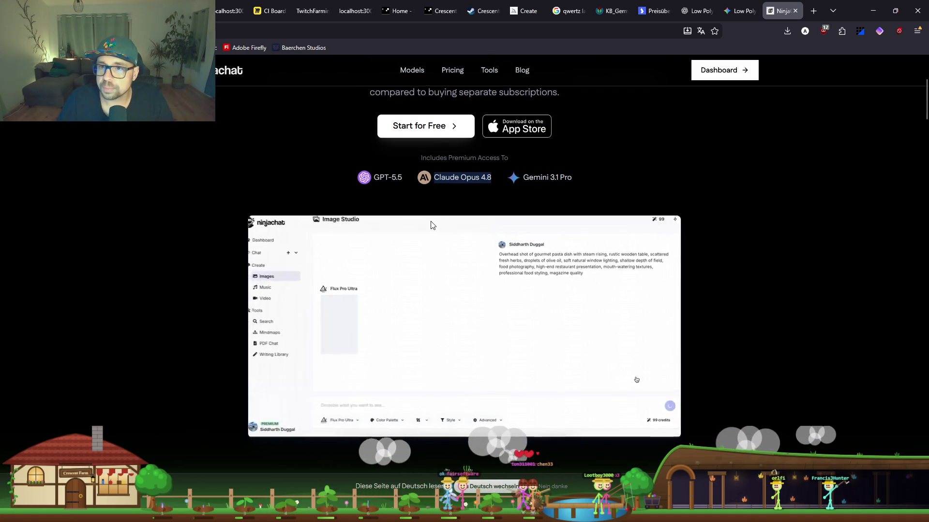
pyautogui.scroll(-10, 432, 225)
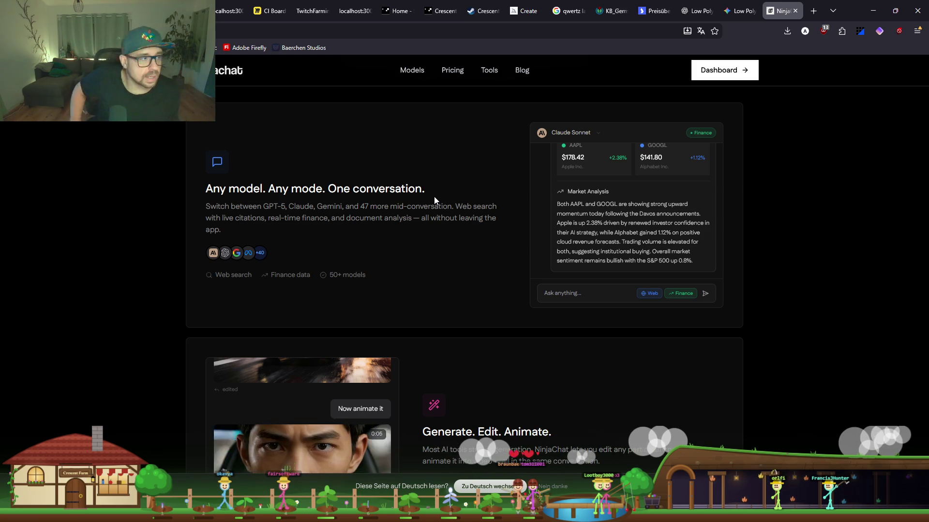
pyautogui.scroll(-1, 464, 230)
pyautogui.scroll(10, 464, 234)
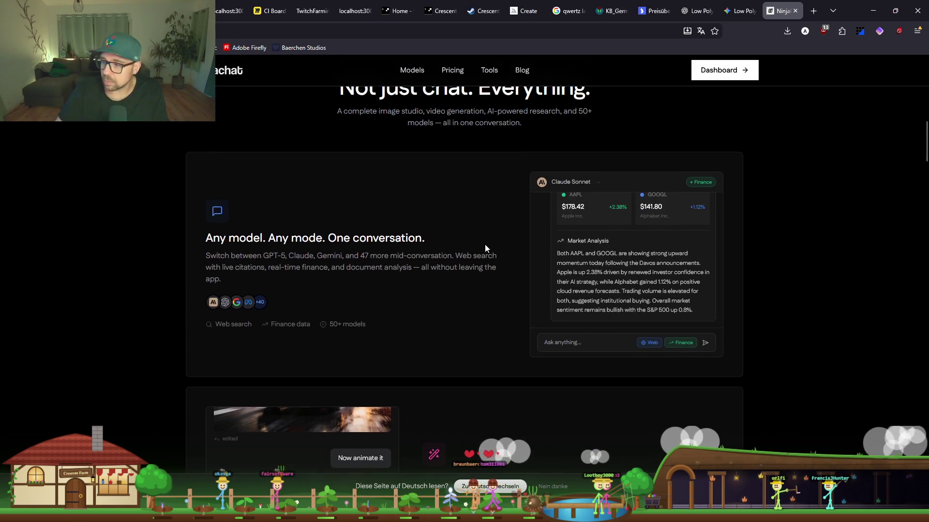
pyautogui.click(711, 5)
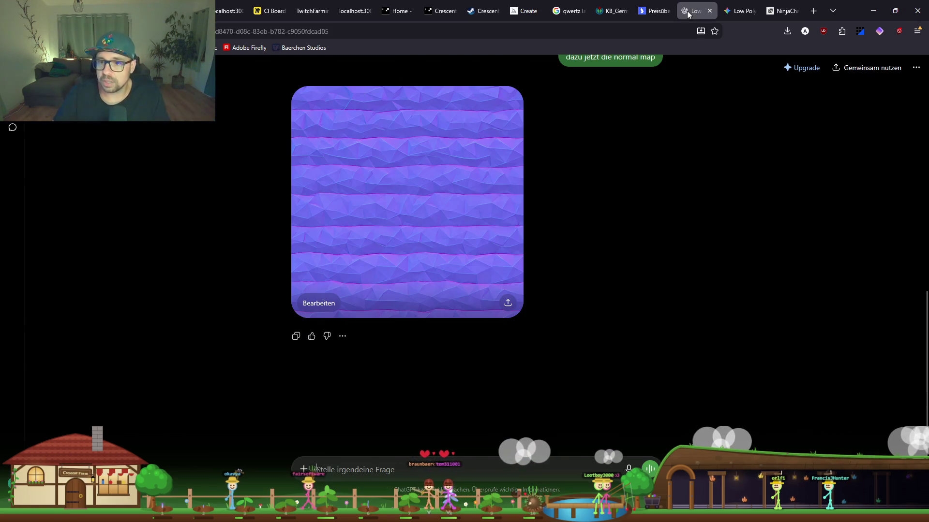
# Save the purple normal-map image from ChatGPT as a PNG with 'Grafik speichern unter…'.
pyautogui.click(472, 264)
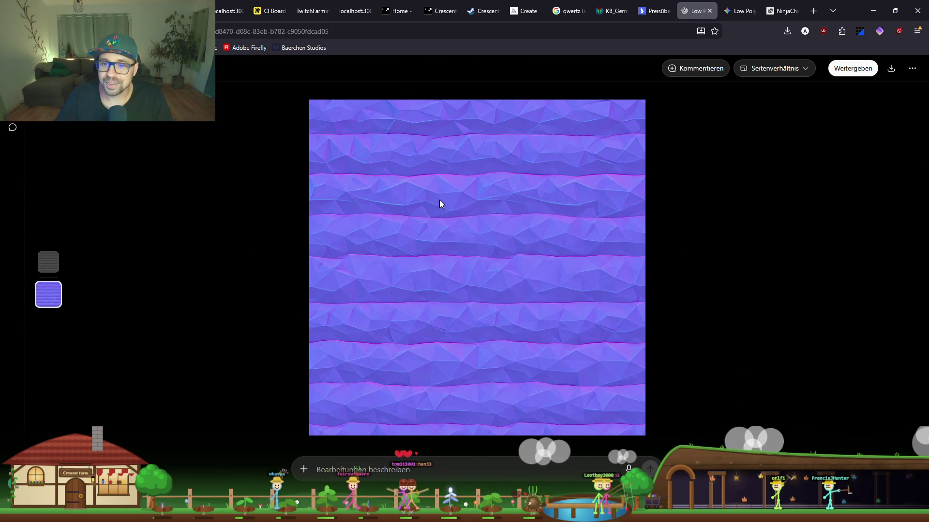
pyautogui.rightClick(440, 201)
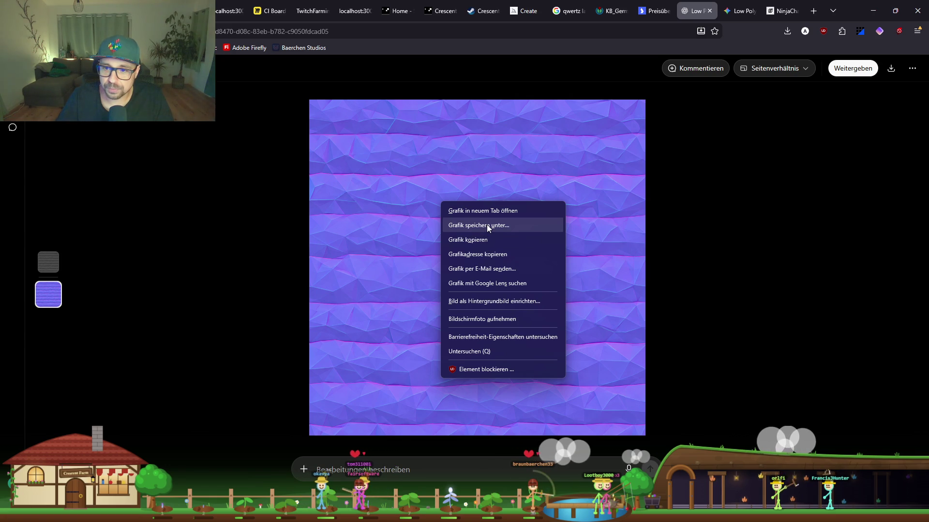
pyautogui.click(890, 68)
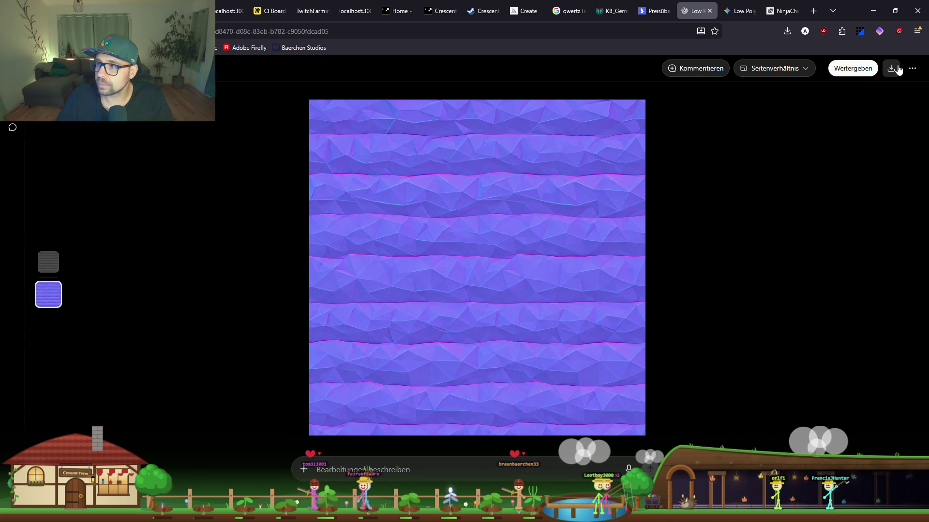
# Minimize Firefox, Claude and GIMP to bring the Unity editor forward.
pyautogui.click(873, 10)
pyautogui.click(675, 62)
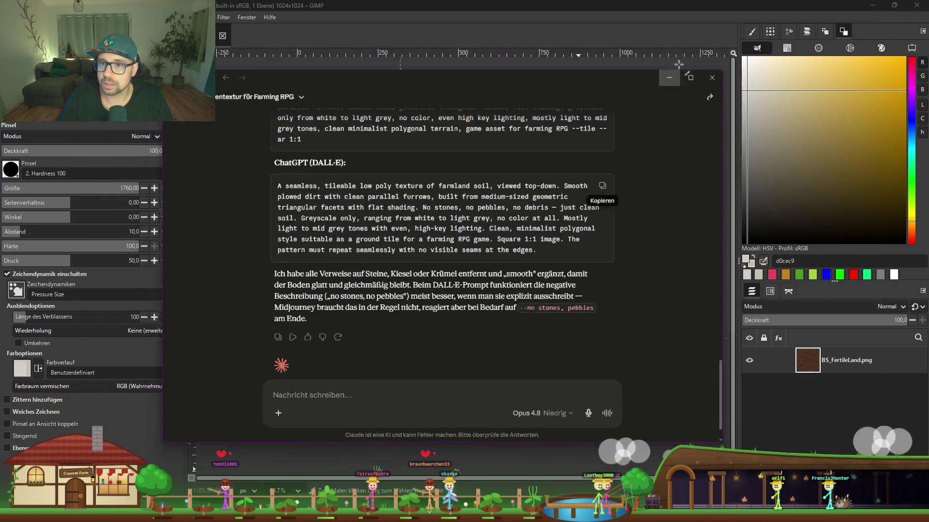
pyautogui.click(894, 6)
pyautogui.click(756, 53)
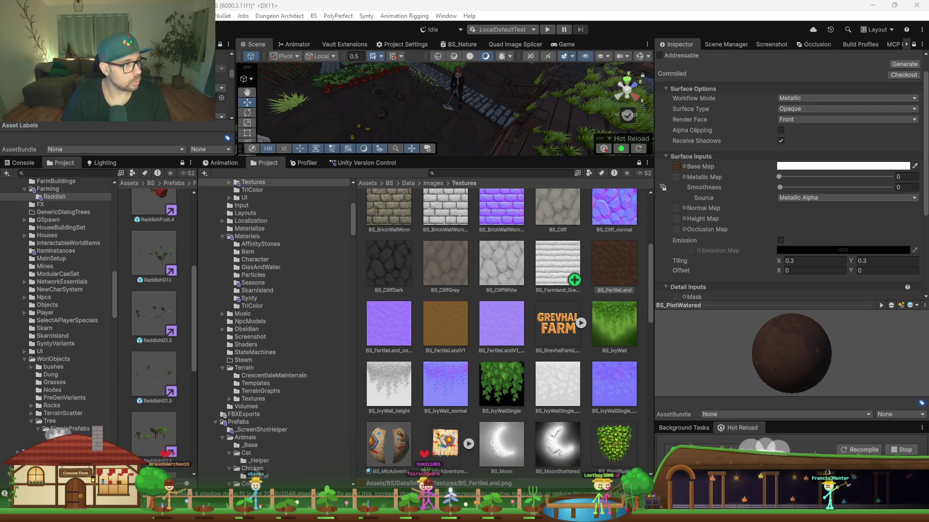
# Assign BS_Farmland_Grey as Base Map and the farmland normal texture as Normal Map.
pyautogui.click(533, 299)
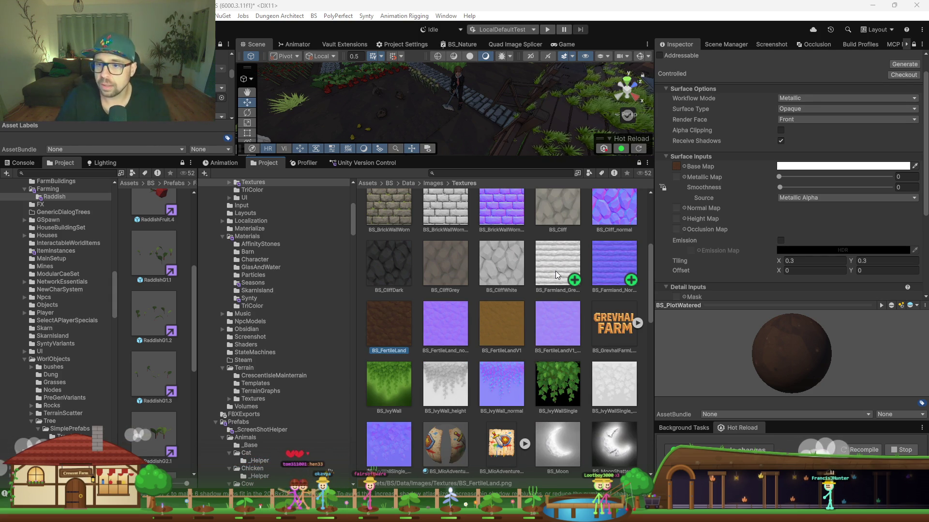
pyautogui.moveTo(555, 275)
pyautogui.mouseDown()
pyautogui.moveTo(730, 123)
pyautogui.moveTo(677, 169)
pyautogui.mouseUp()
pyautogui.moveTo(610, 266); pyautogui.dragTo(676, 208)
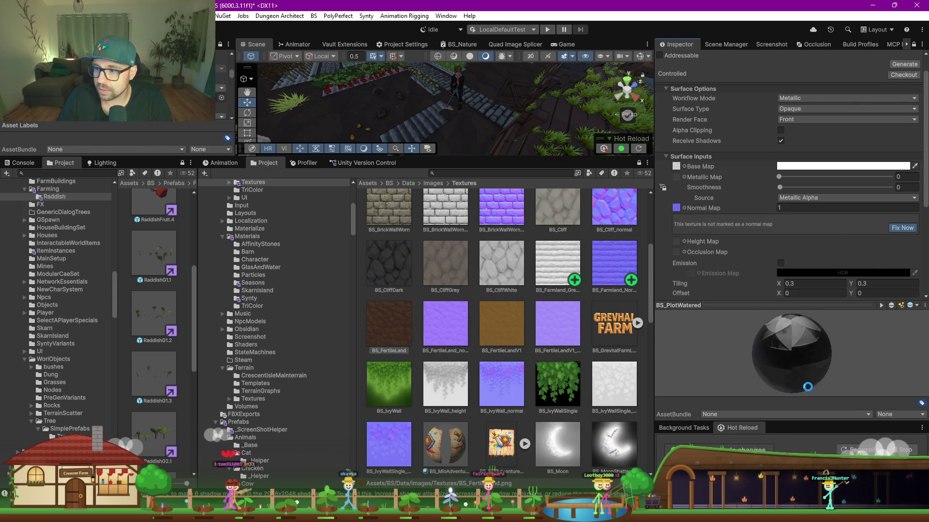
pyautogui.moveTo(766, 338)
pyautogui.mouseDown()
pyautogui.moveTo(768, 352)
pyautogui.moveTo(803, 364)
pyautogui.mouseUp()
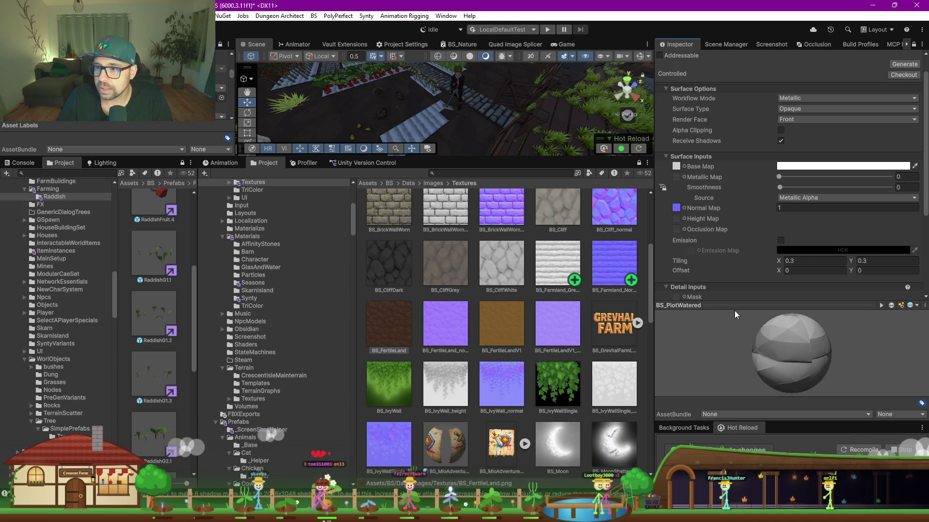
# Set BS_PlotWatered's tiling to X 0.6, Y 0.8 and inspect the furrowed plots.
pyautogui.moveTo(439, 159); pyautogui.dragTo(438, 327)
pyautogui.scroll(5, 438, 224)
pyautogui.moveTo(446, 222)
pyautogui.mouseDown()
pyautogui.moveTo(486, 220)
pyautogui.moveTo(381, 208)
pyautogui.moveTo(381, 239)
pyautogui.moveTo(398, 249)
pyautogui.mouseUp()
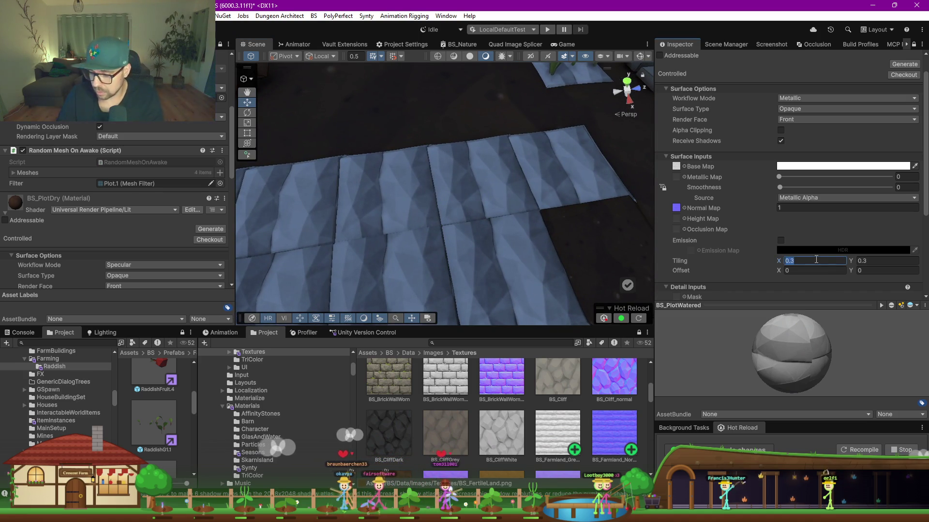
pyautogui.write('11')
pyautogui.moveTo(488, 207); pyautogui.dragTo(497, 202)
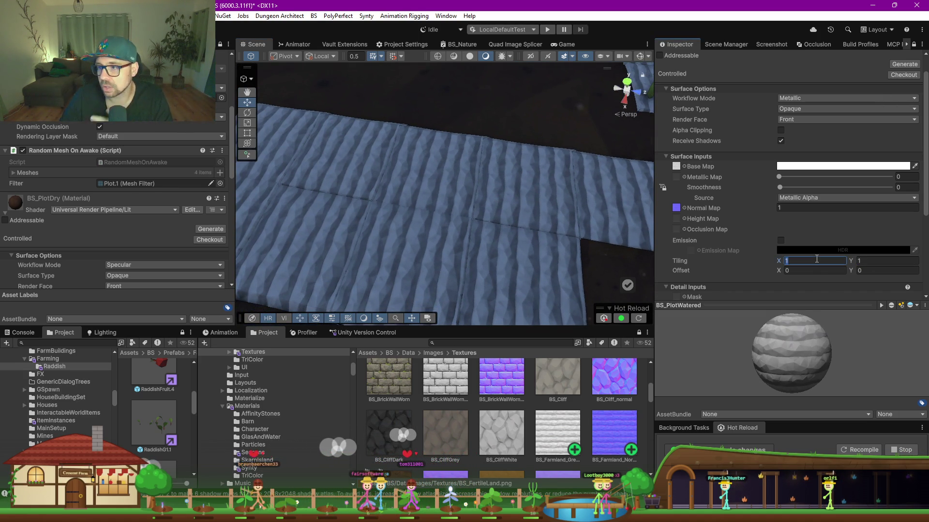
pyautogui.write('.8')
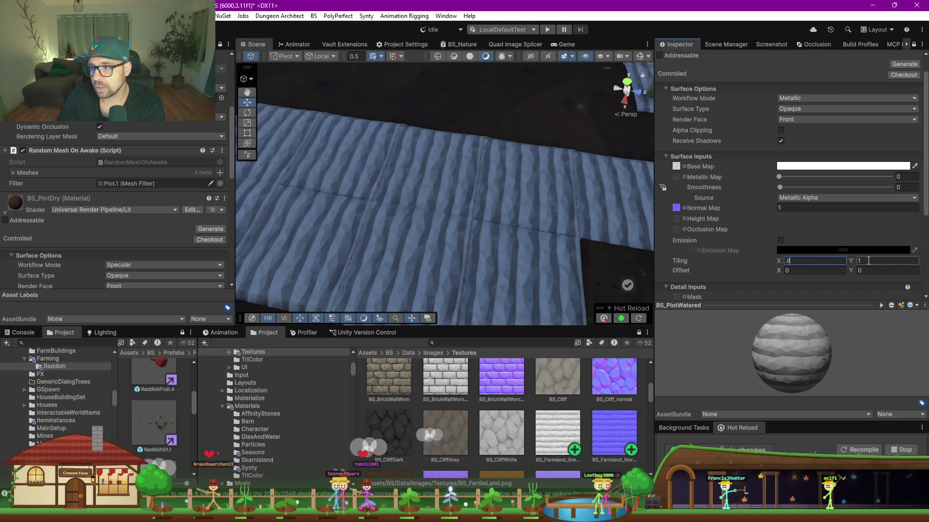
pyautogui.write('.8')
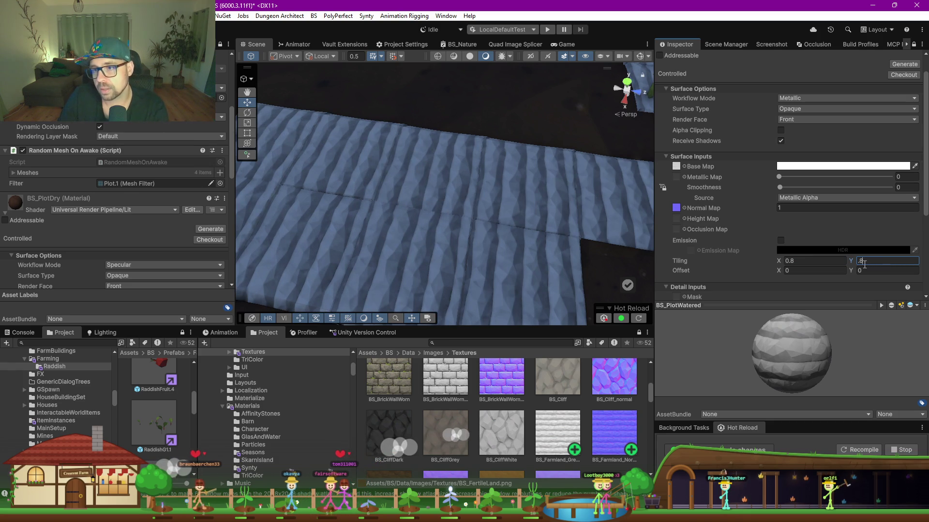
pyautogui.write('.6.6')
pyautogui.moveTo(412, 221)
pyautogui.mouseDown()
pyautogui.moveTo(481, 228)
pyautogui.moveTo(363, 207)
pyautogui.moveTo(426, 220)
pyautogui.moveTo(501, 183)
pyautogui.moveTo(487, 222)
pyautogui.mouseUp()
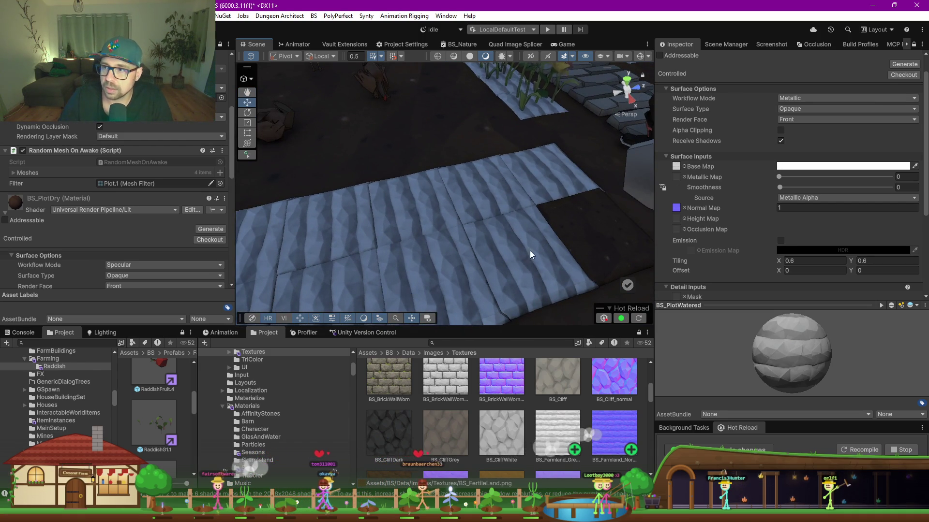
pyautogui.click(797, 168)
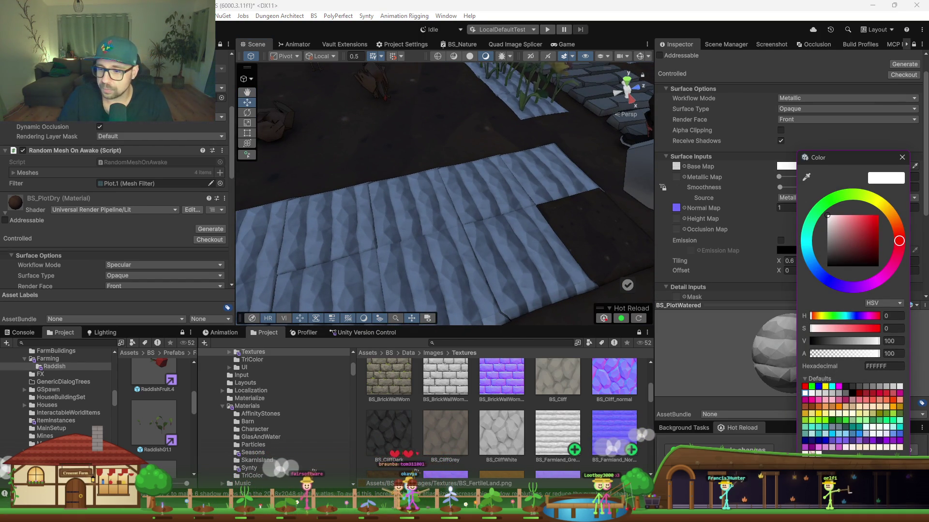
# Ask Claude for RGB and hex tint values for dry and watered farmland soil.
pyautogui.hotkey('alt', 'Tab')
pyautogui.scroll(-1, 452, 290)
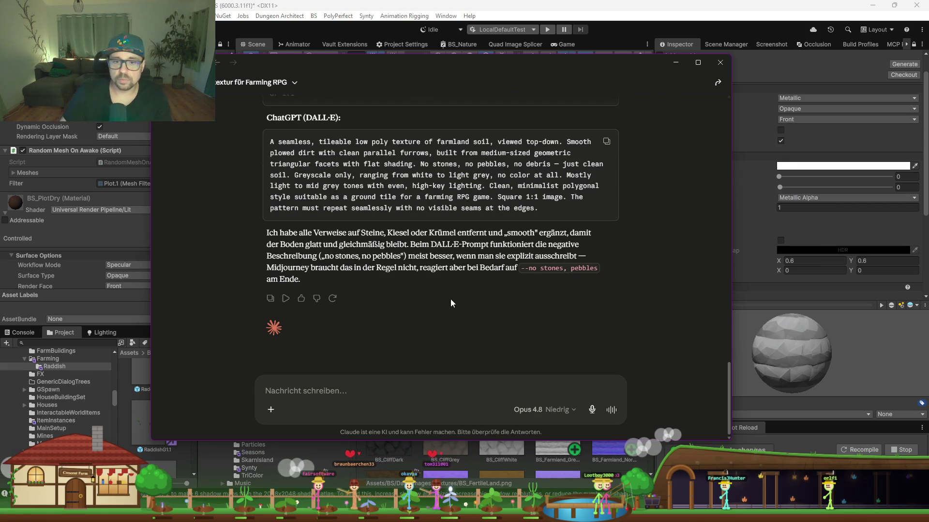
pyautogui.write('ertelle mir rp')
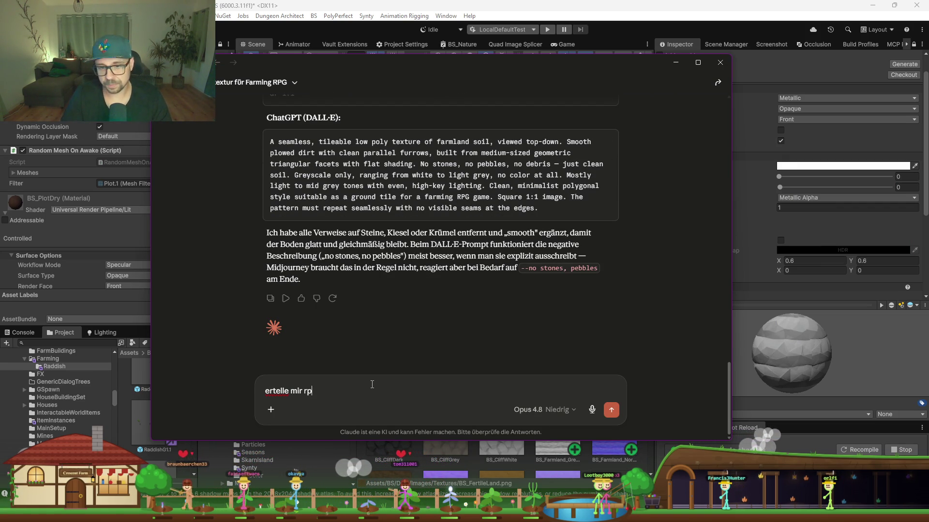
pyautogui.press('BackSpace')
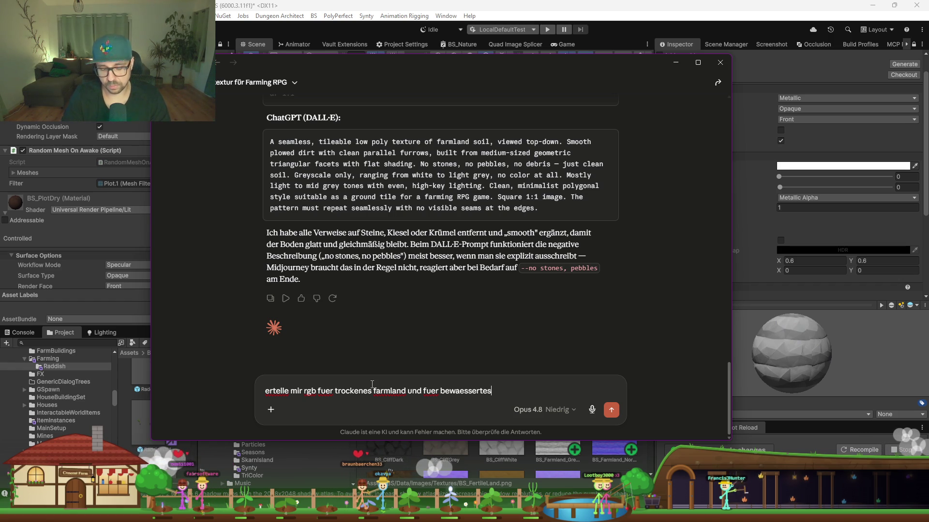
pyautogui.write('and')
pyautogui.press('Return')
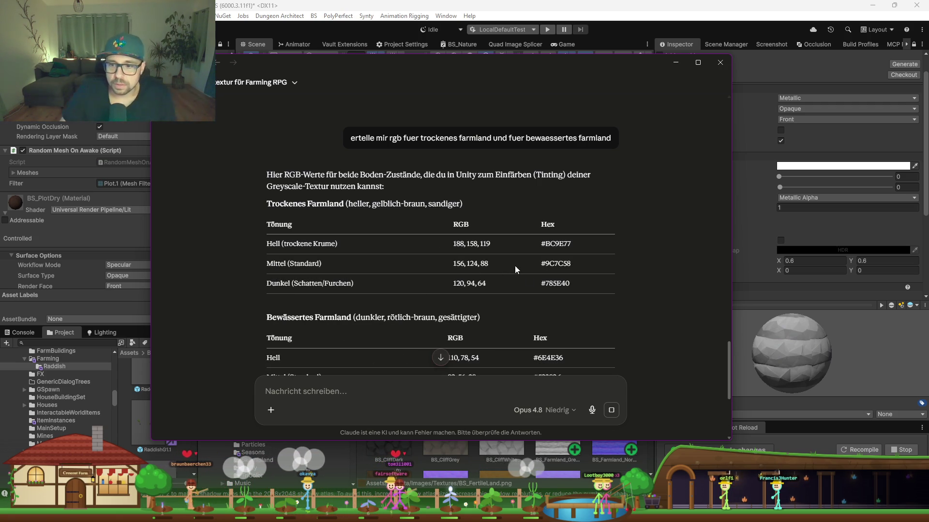
# Read the suggested tints, #9C7C58 dry and #523826 watered, and return to Unity.
pyautogui.scroll(-2, 514, 269)
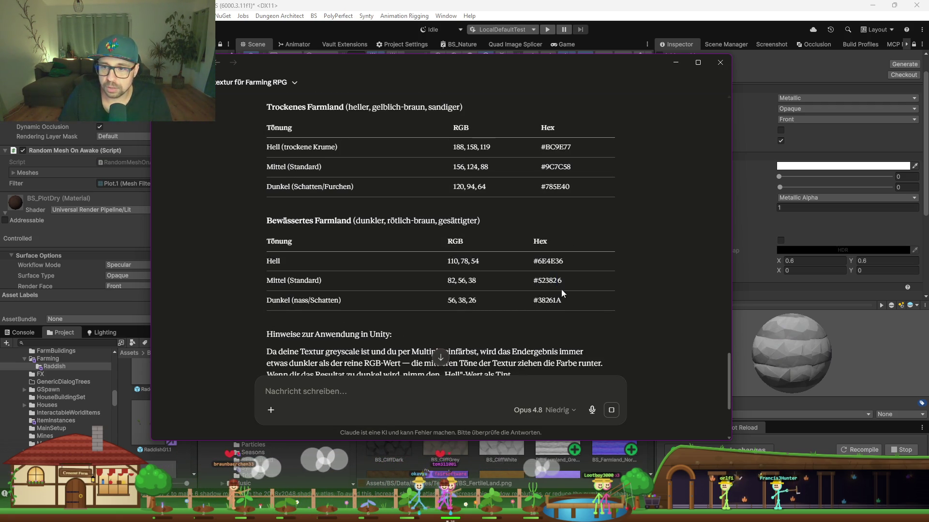
pyautogui.moveTo(539, 281); pyautogui.dragTo(557, 281)
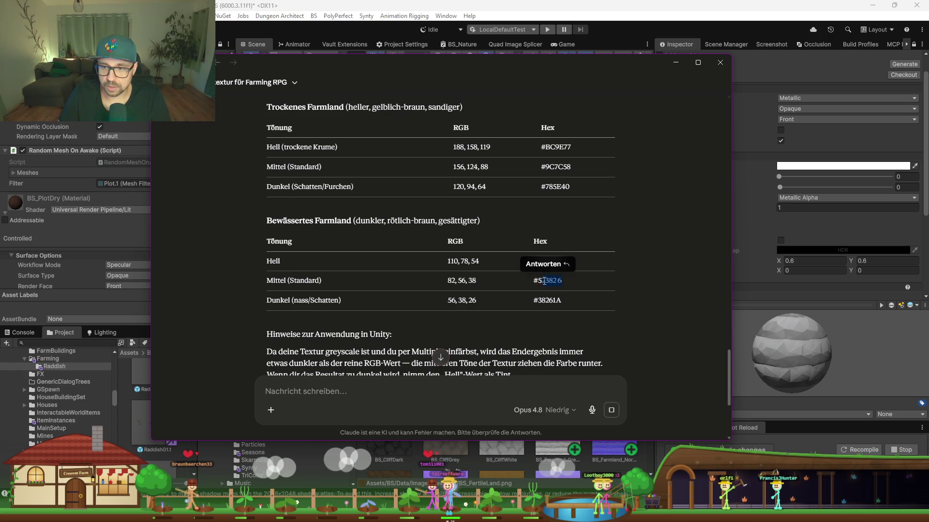
pyautogui.scroll(-5, 449, 329)
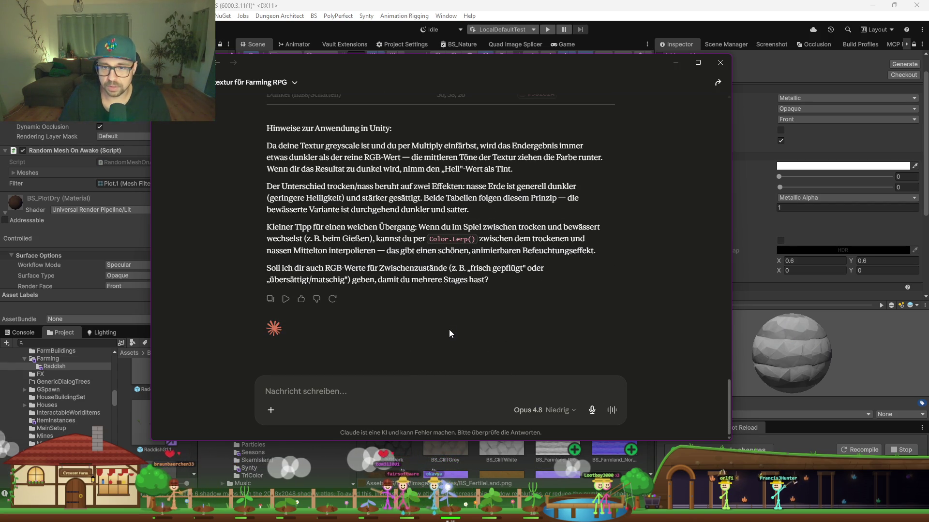
pyautogui.click(799, 224)
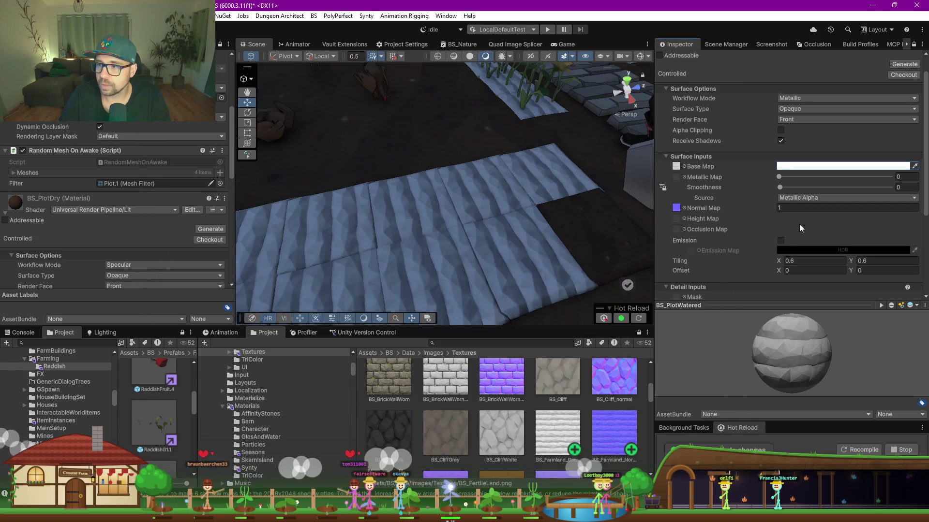
# Set BS_PlotWatered's base colour to hex 523826 and its smoothness to 0.162.
pyautogui.click(794, 167)
pyautogui.click(881, 367)
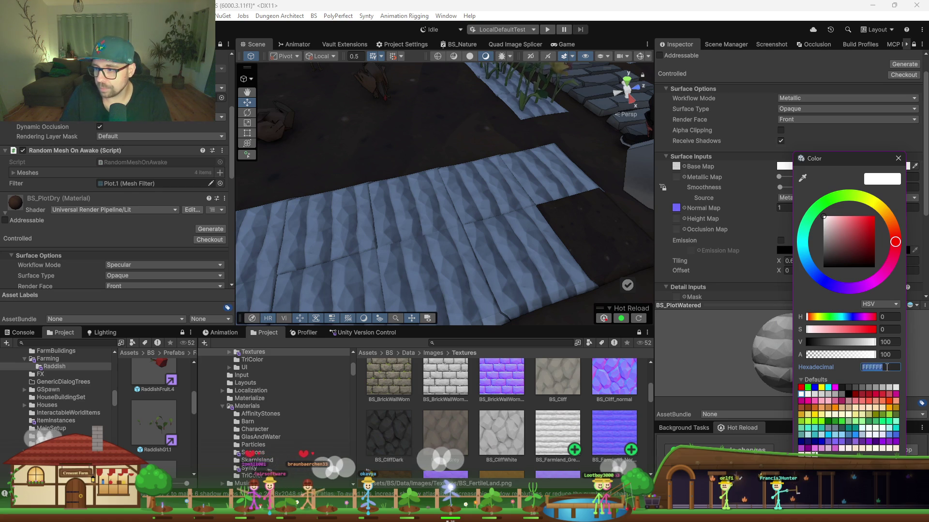
pyautogui.press('Return')
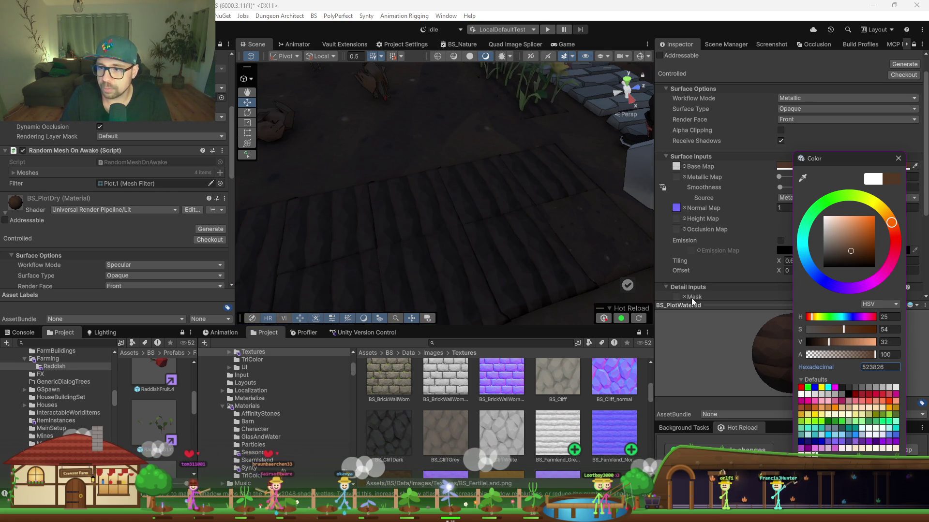
pyautogui.click(793, 183)
pyautogui.moveTo(785, 188)
pyautogui.mouseDown()
pyautogui.moveTo(807, 188)
pyautogui.moveTo(799, 190)
pyautogui.mouseUp()
pyautogui.moveTo(499, 218)
pyautogui.mouseDown()
pyautogui.moveTo(394, 231)
pyautogui.moveTo(526, 238)
pyautogui.mouseUp()
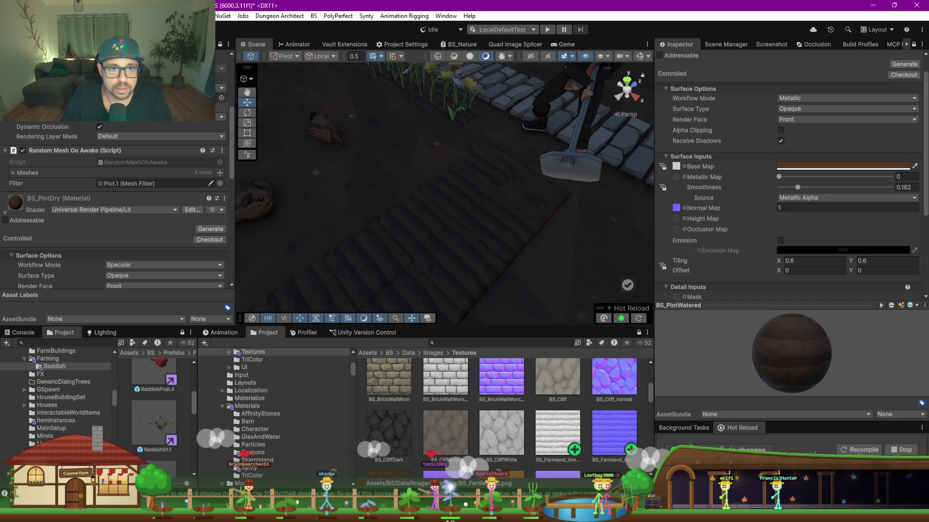
pyautogui.scroll(5, 116, 203)
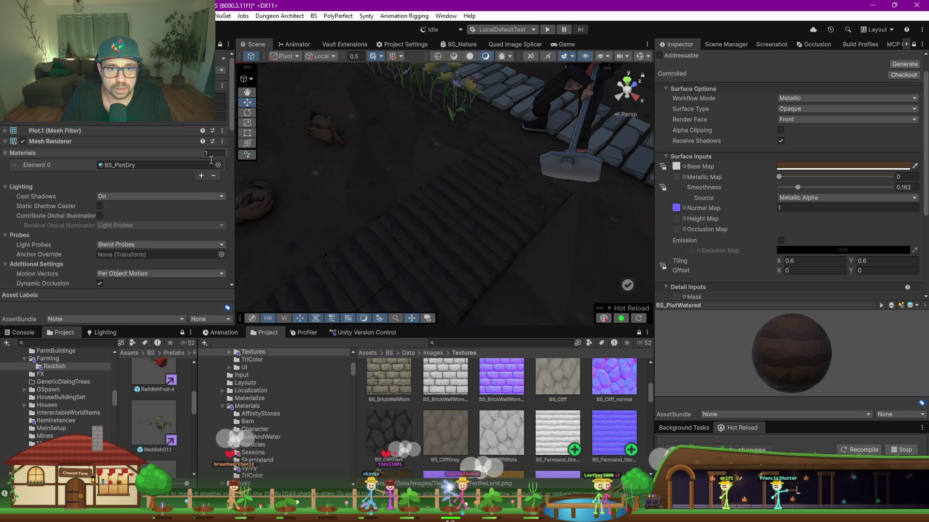
# Make BS_PlotDry a material variant of BS_PlotWatered.
pyautogui.click(132, 165)
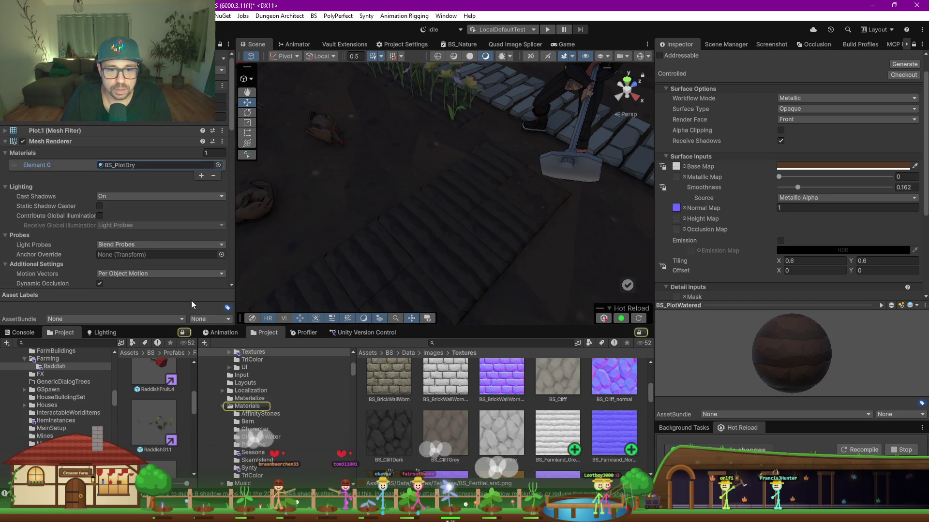
pyautogui.click(122, 166)
pyautogui.scroll(-1, 535, 418)
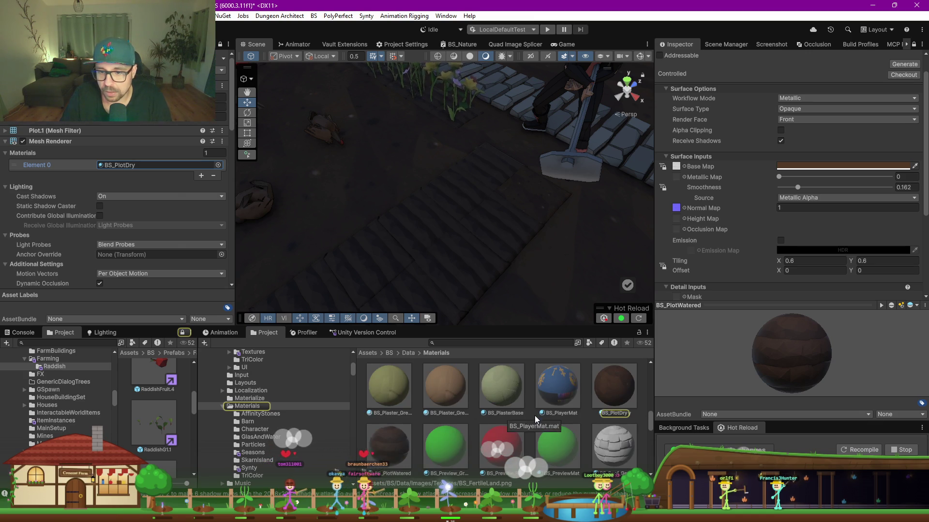
pyautogui.moveTo(394, 466)
pyautogui.mouseDown()
pyautogui.moveTo(639, 409)
pyautogui.moveTo(617, 383)
pyautogui.mouseUp()
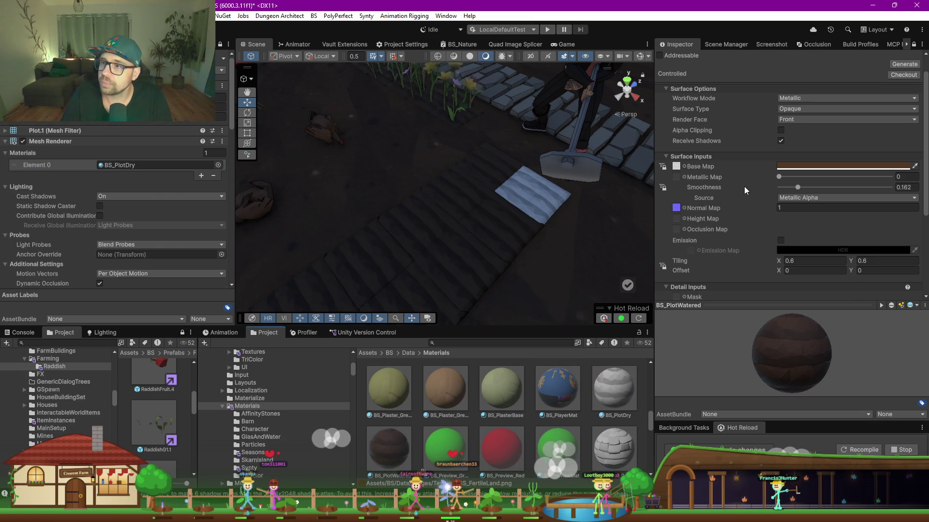
pyautogui.scroll(1, 744, 187)
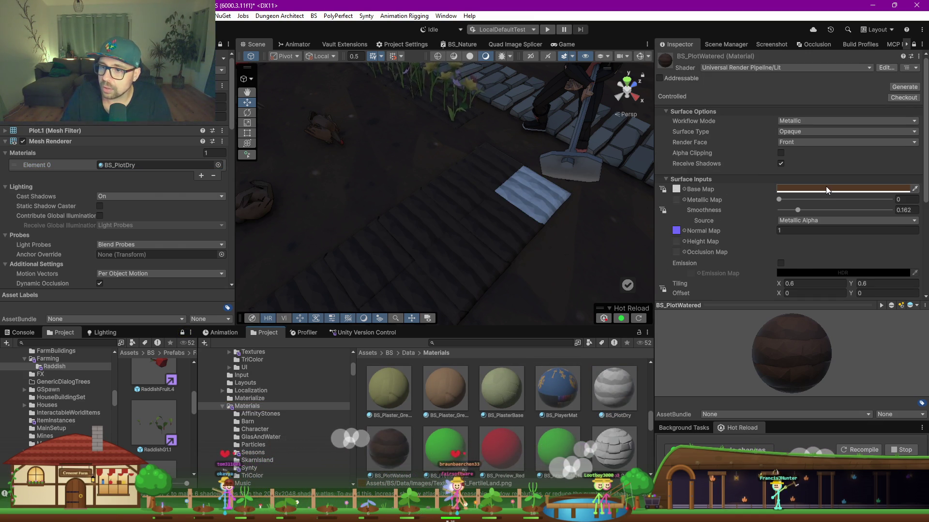
pyautogui.click(615, 400)
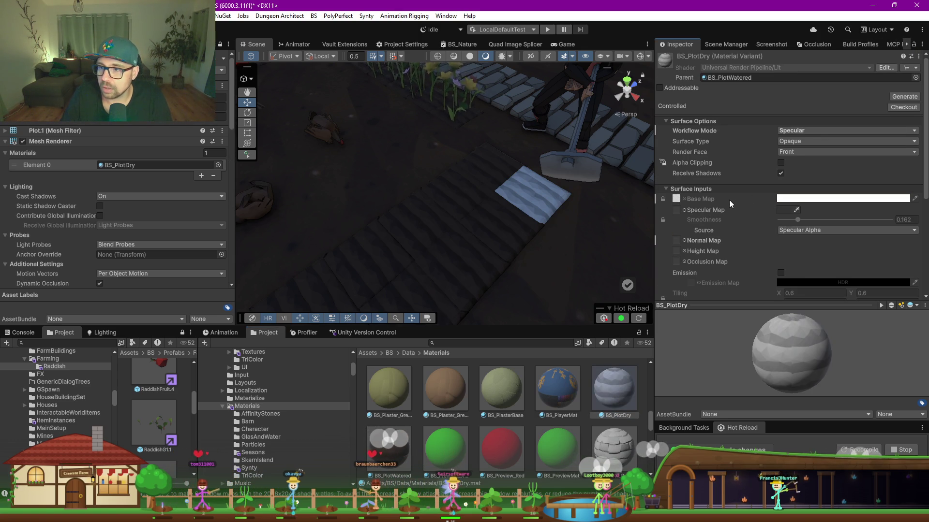
# Revert BS_PlotDry's Normal Map and Workflow Mode overrides to the parent's Metallic settings.
pyautogui.rightClick(680, 240)
pyautogui.click(720, 256)
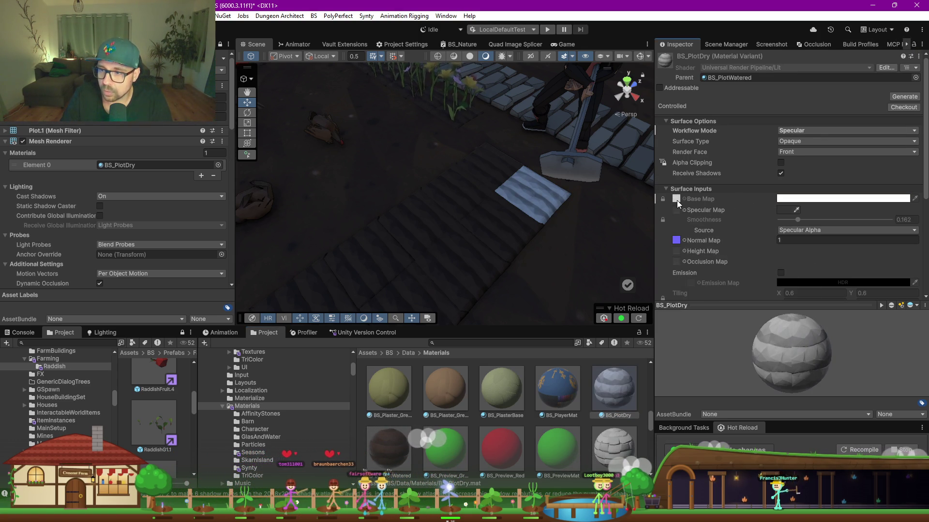
pyautogui.rightClick(814, 201)
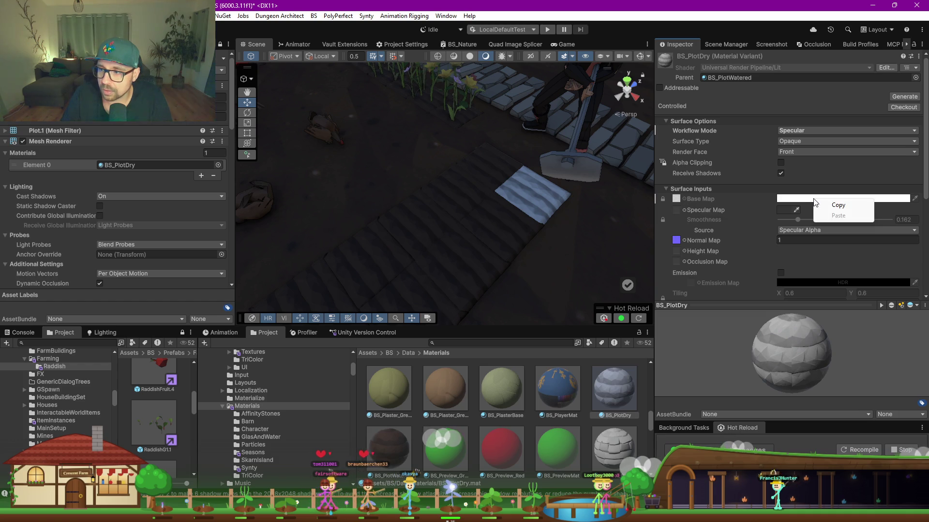
pyautogui.click(710, 213)
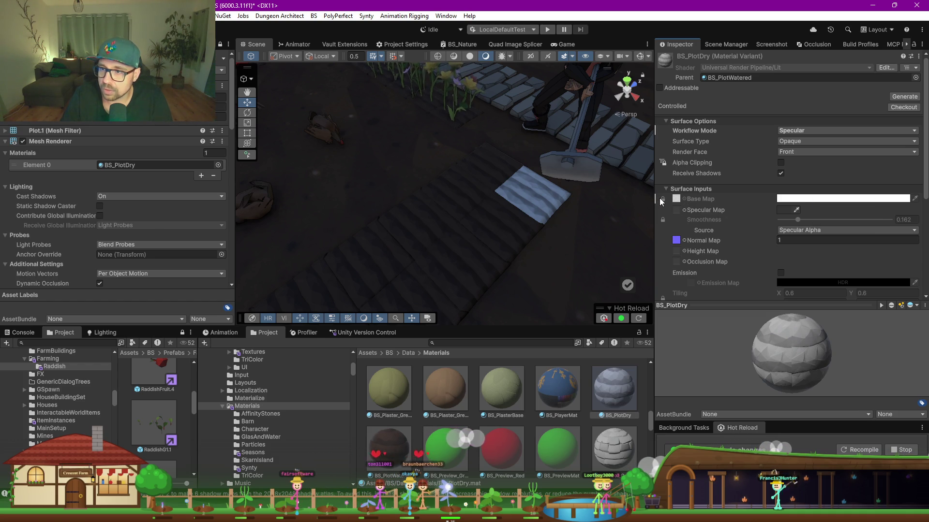
pyautogui.rightClick(681, 131)
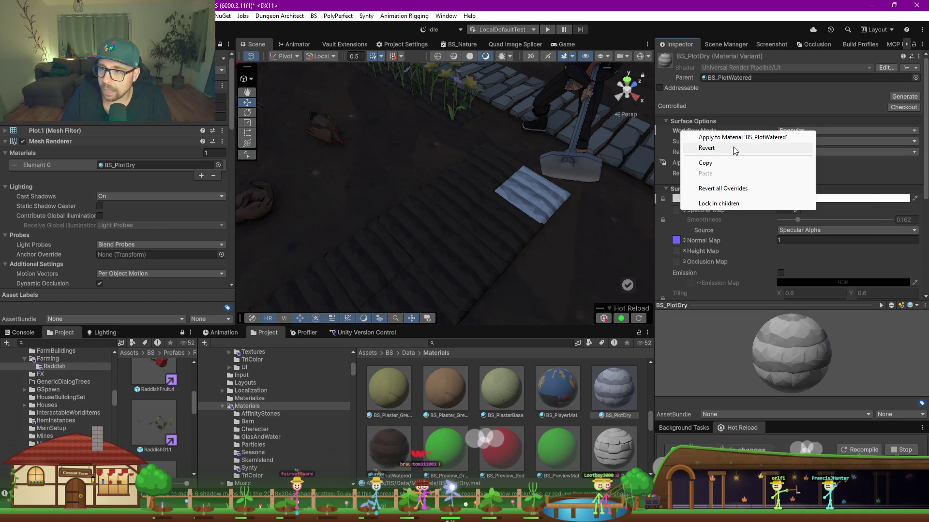
pyautogui.click(721, 148)
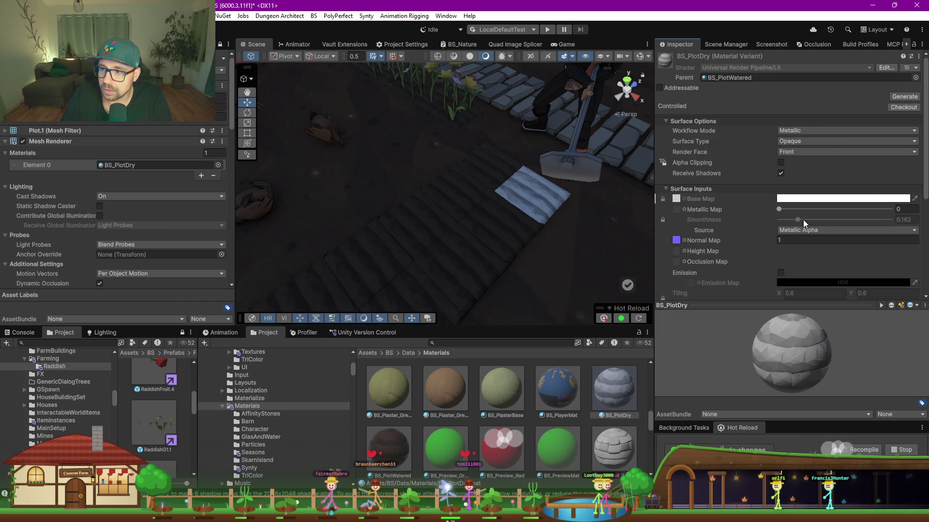
pyautogui.click(676, 199)
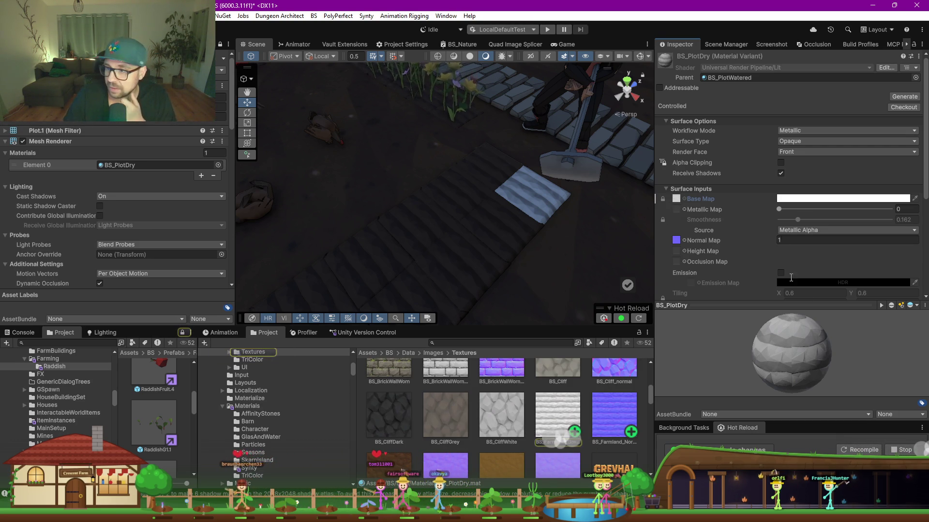
pyautogui.click(858, 192)
pyautogui.click(661, 193)
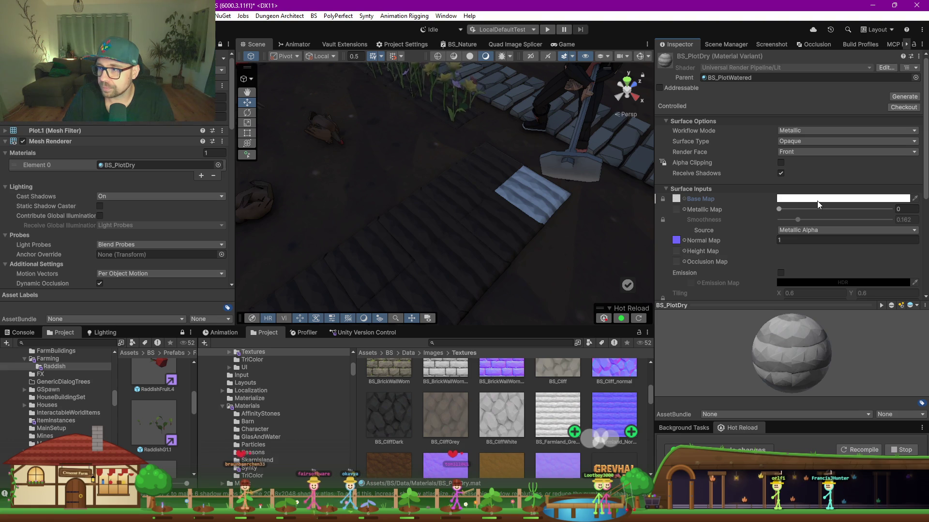
# Reset BS_PlotDry so it inherits the parent's 0.162 smoothness, normal map and 0.6 × 0.8 tiling.
pyautogui.click(918, 57)
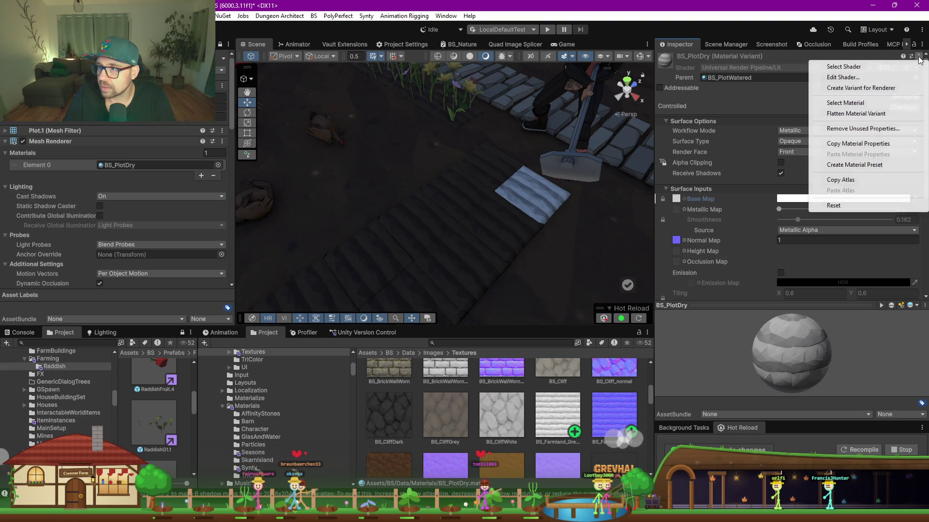
pyautogui.click(853, 207)
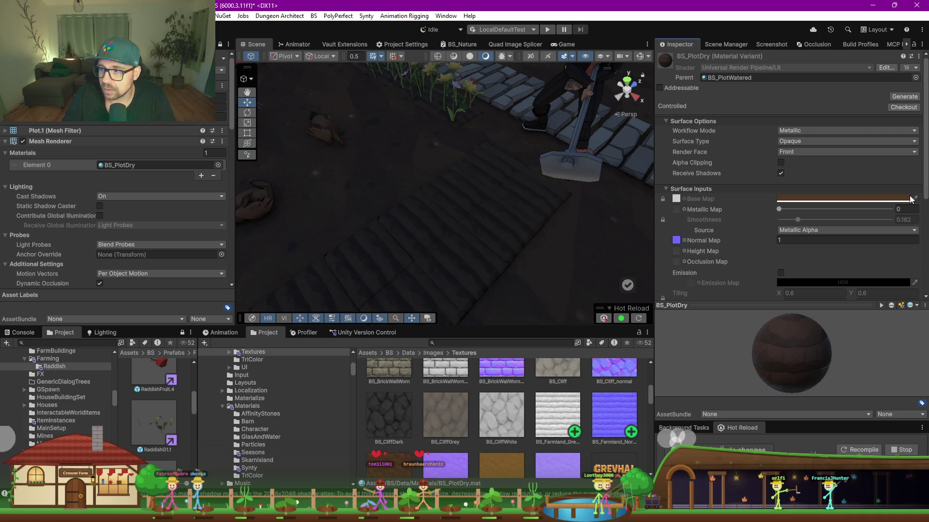
pyautogui.click(674, 241)
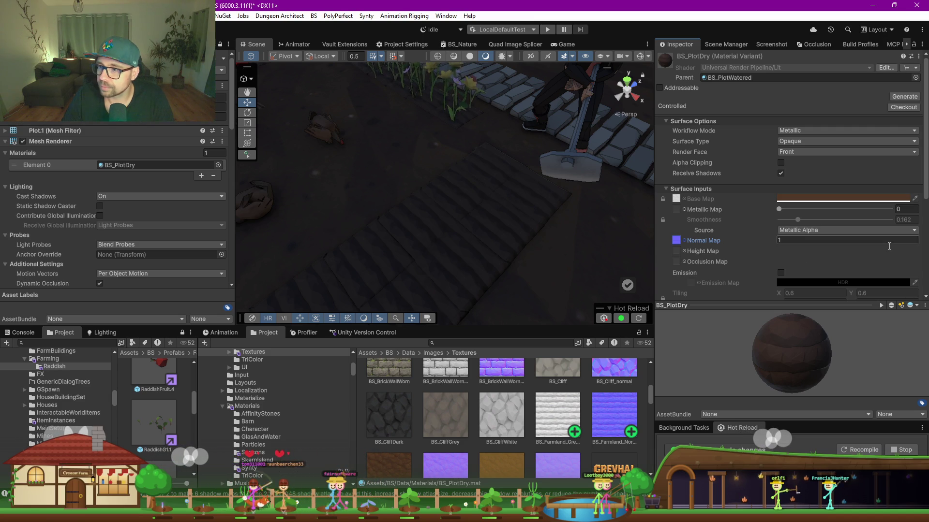
pyautogui.click(923, 45)
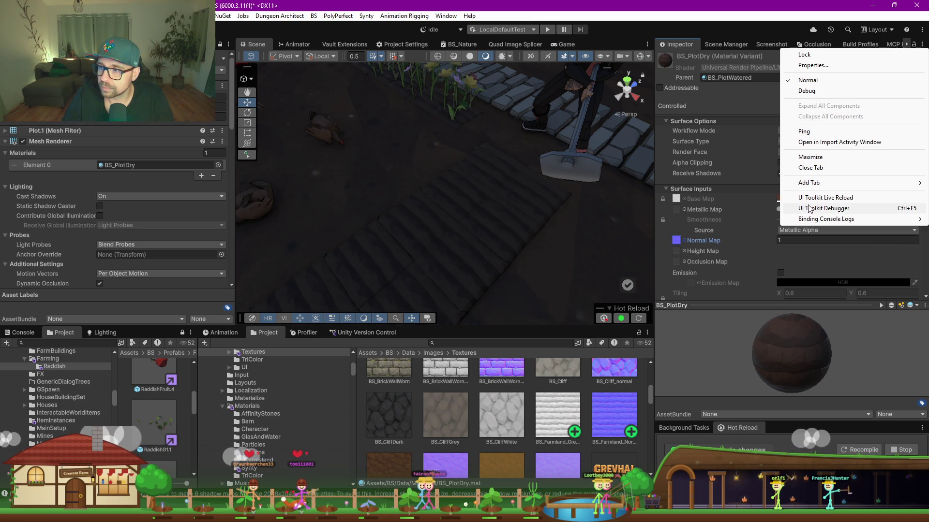
pyautogui.press('Escape')
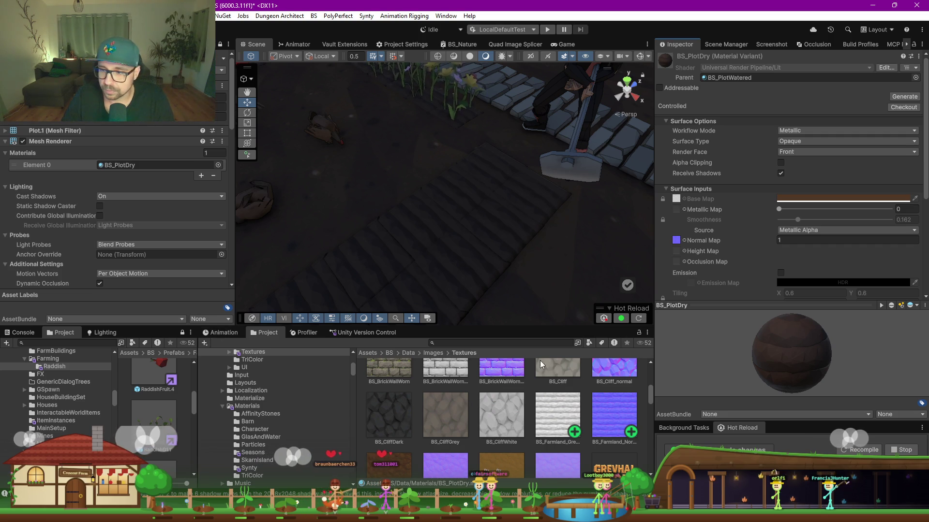
# Locate BS_PlotDry in the project and enlarge the project browser.
pyautogui.scroll(-10, 484, 382)
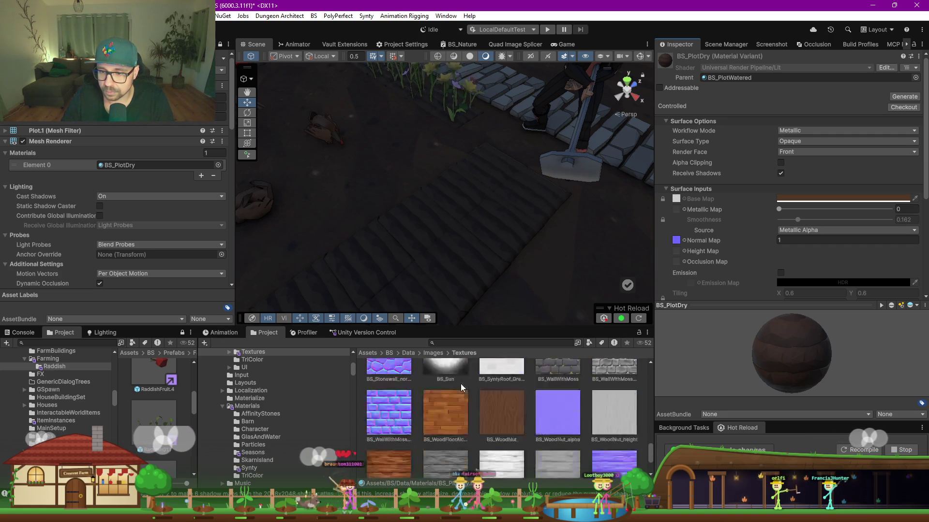
pyautogui.scroll(15, 460, 387)
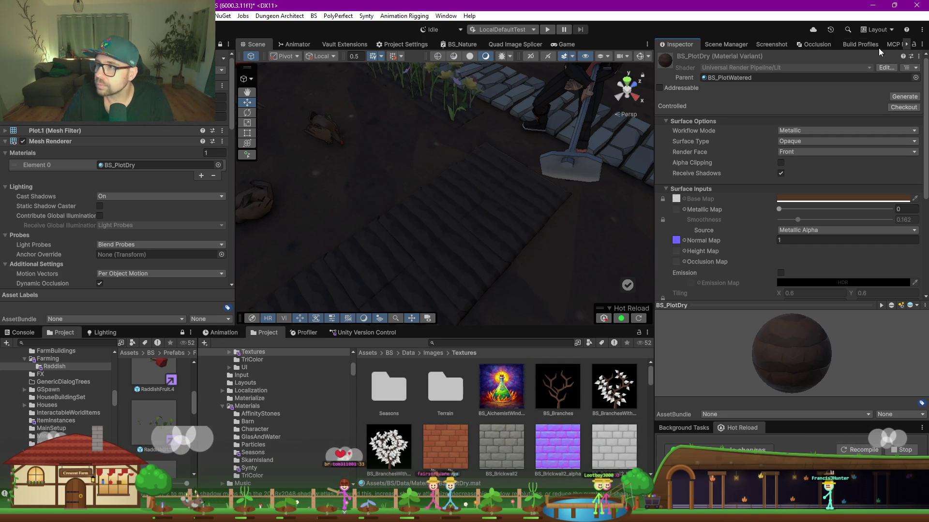
pyautogui.click(921, 56)
pyautogui.click(871, 104)
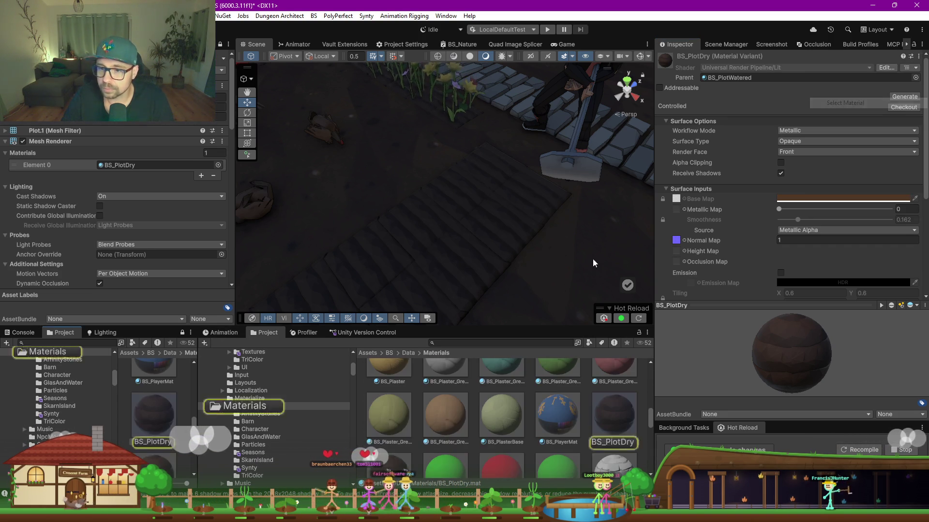
pyautogui.moveTo(505, 330); pyautogui.dragTo(489, 187)
# Duplicate BS_PlotWatered, compare the copy with the original, then delete BS_PlotWatered 1.
pyautogui.click(400, 337)
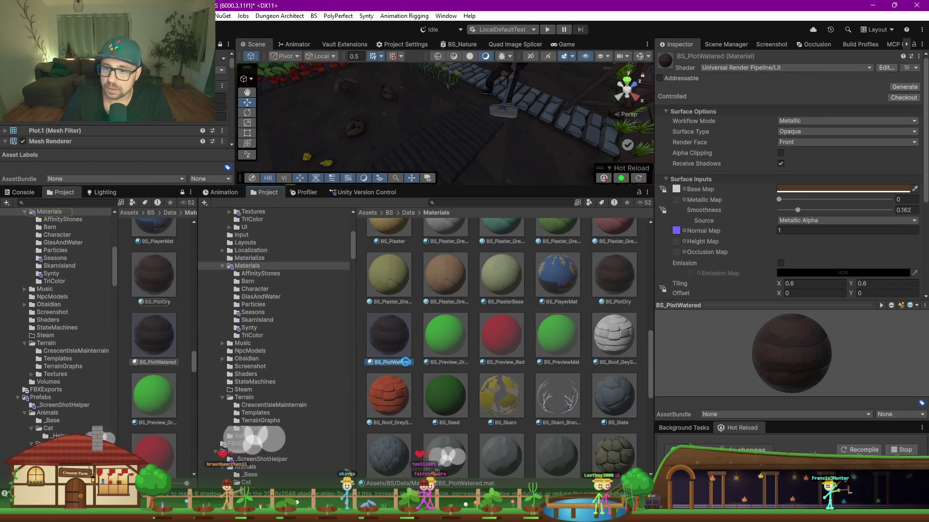
pyautogui.hotkey('ctrl', 'd')
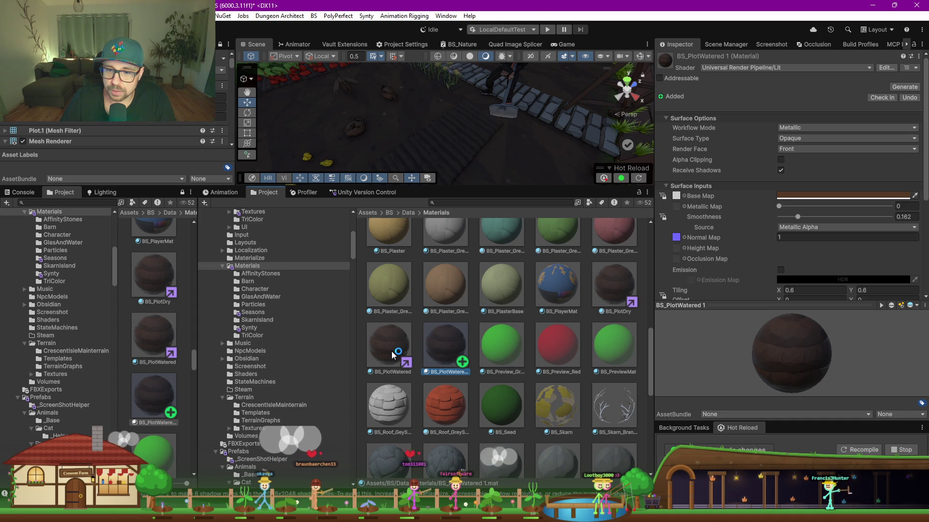
pyautogui.click(445, 346)
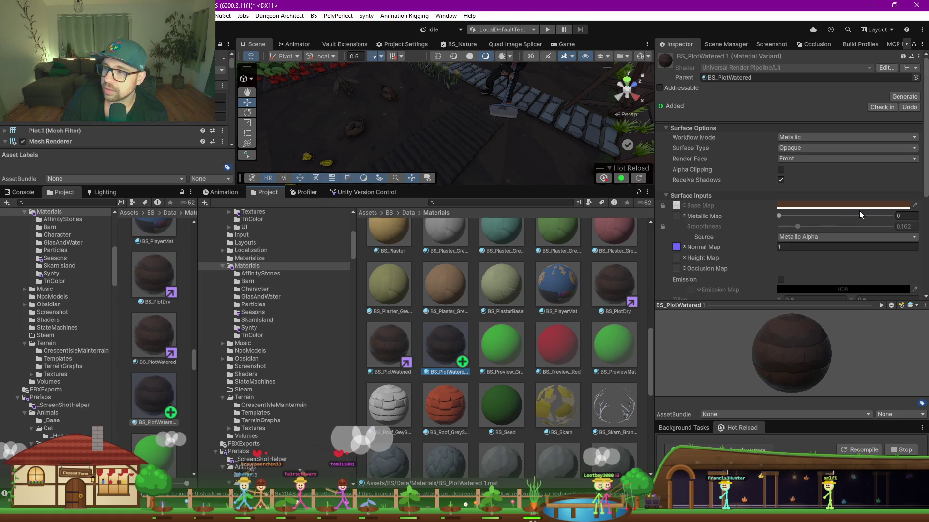
pyautogui.click(394, 353)
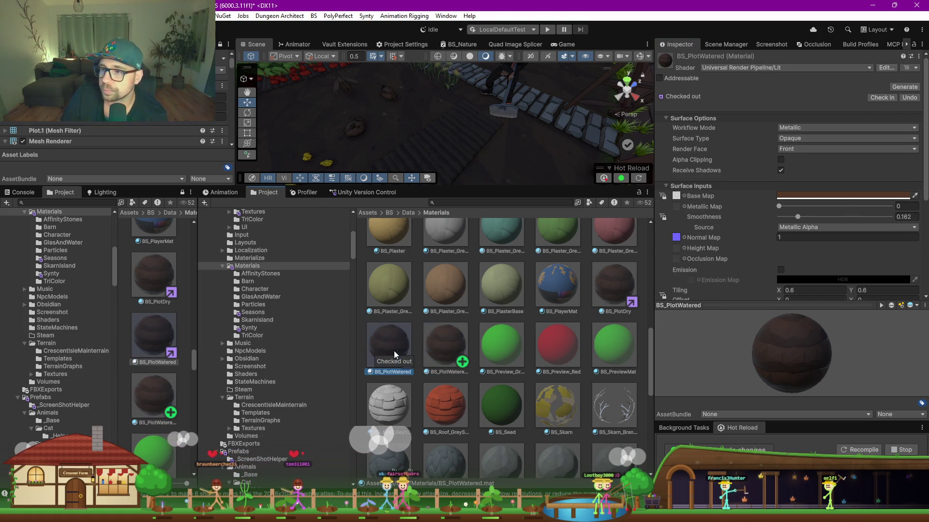
pyautogui.click(663, 225)
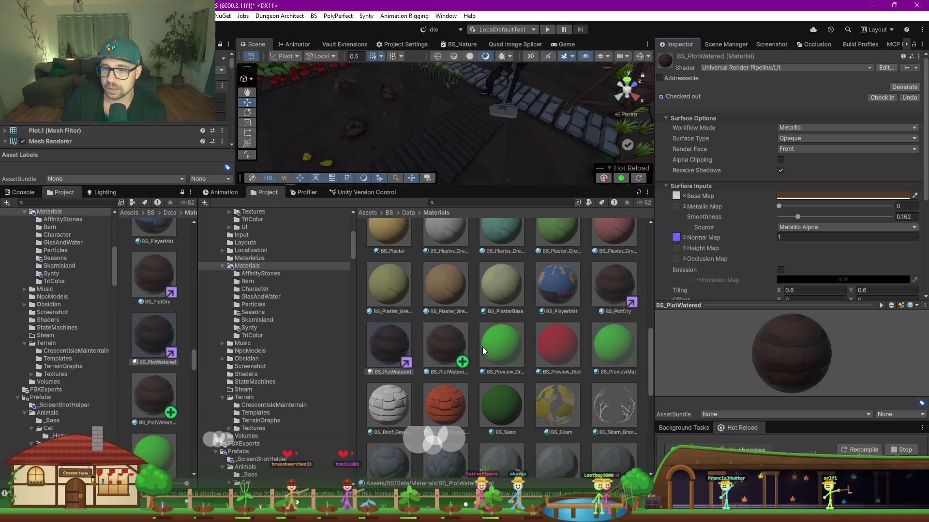
pyautogui.click(454, 350)
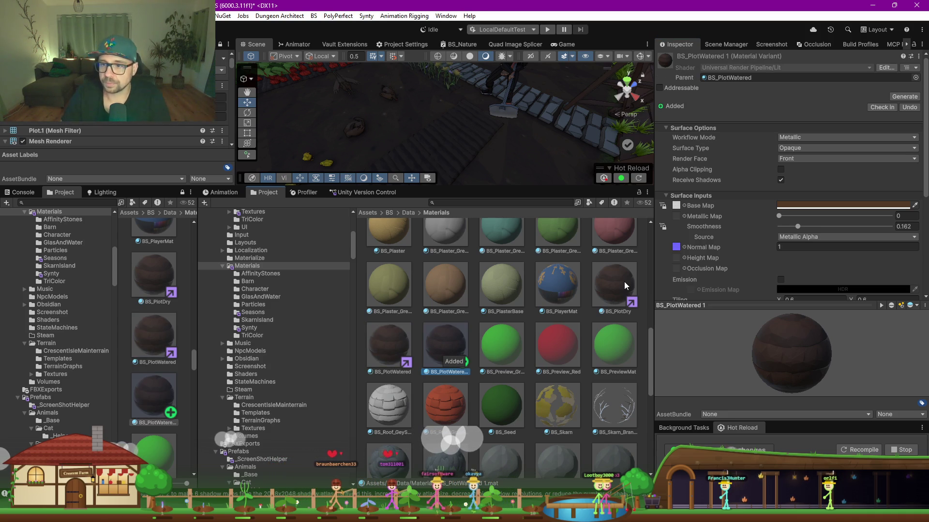
pyautogui.press('Delete')
pyautogui.click(477, 272)
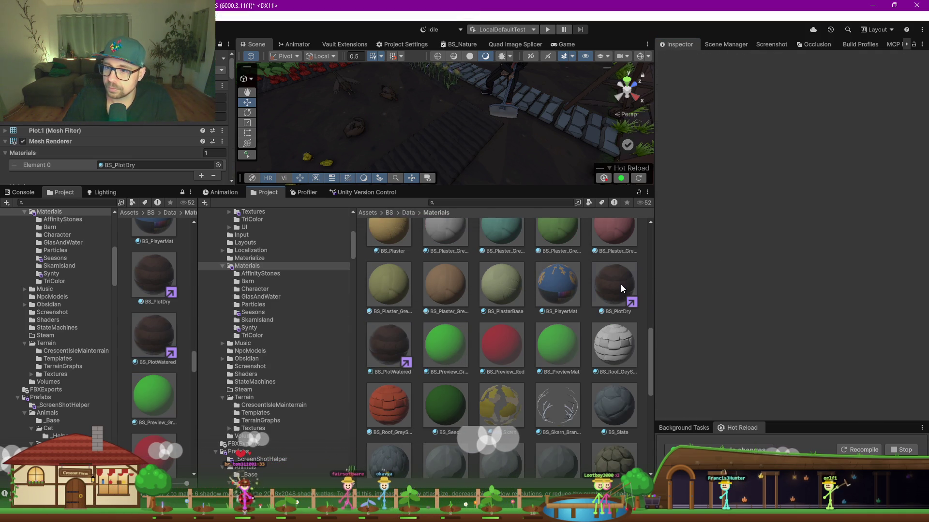
# Lower BS_PlotDry's smoothness to 0 and copy the dry-soil hex #9C7C58 from Claude.
pyautogui.click(621, 289)
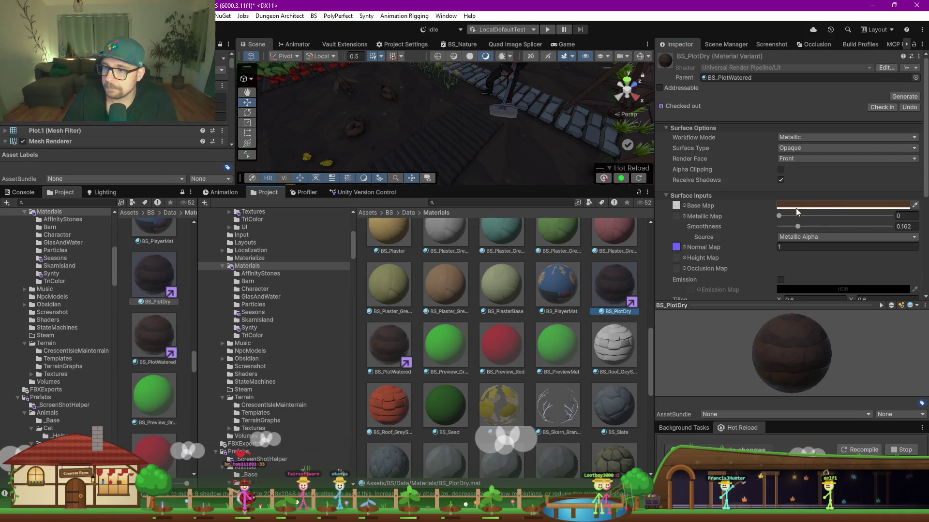
pyautogui.moveTo(799, 224); pyautogui.dragTo(707, 225)
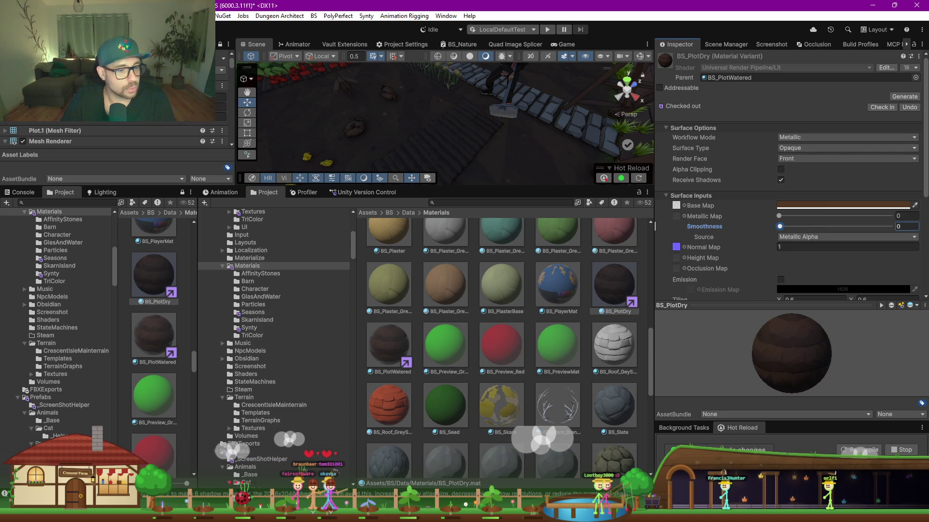
pyautogui.hotkey('alt', 'Tab')
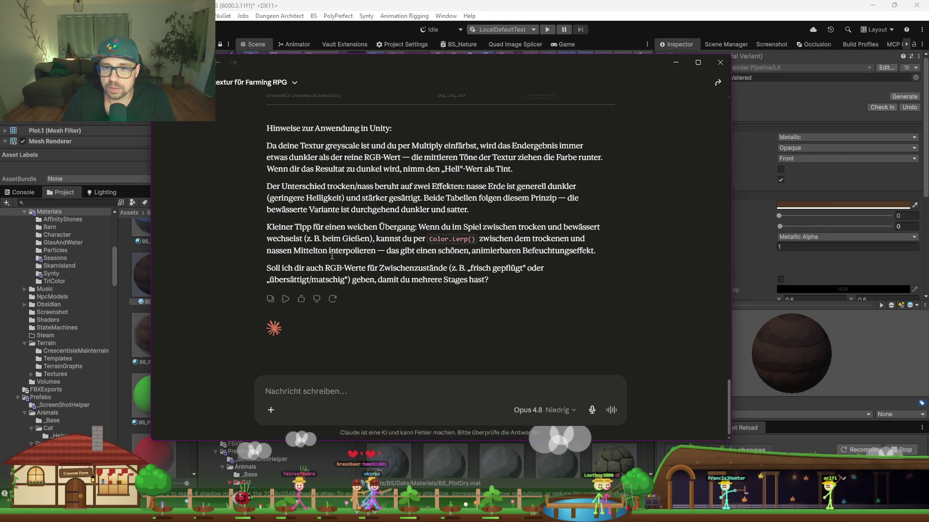
pyautogui.scroll(3, 390, 246)
pyautogui.scroll(2, 541, 220)
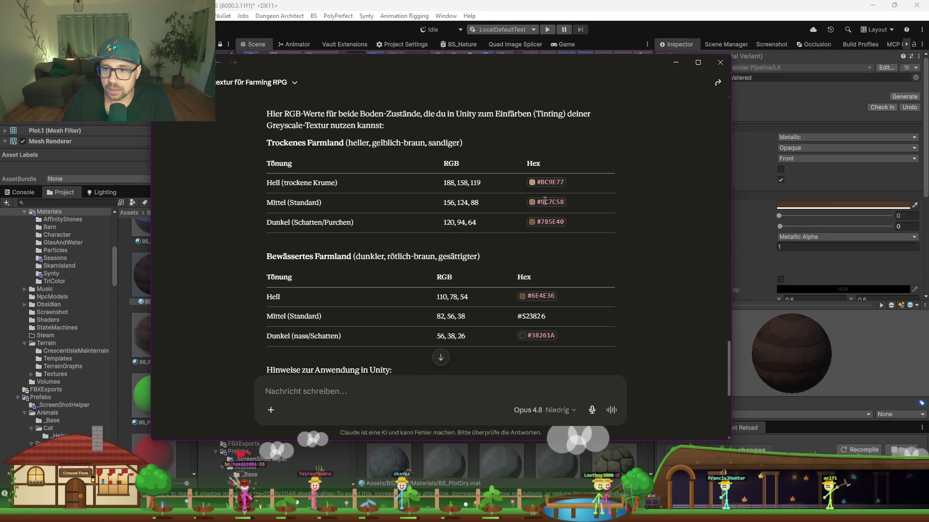
pyautogui.moveTo(547, 202); pyautogui.dragTo(565, 202)
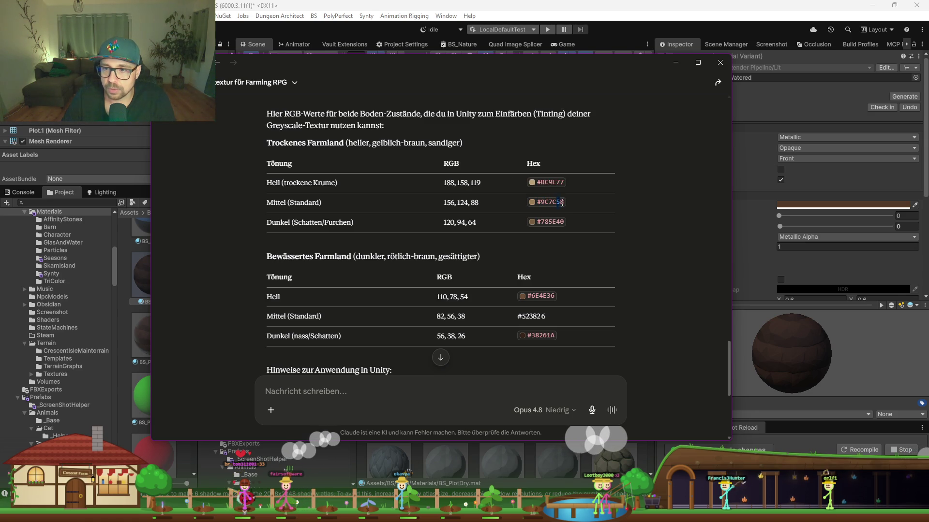
pyautogui.click(676, 63)
# Paste hex 9C7C58 into BS_PlotDry's base colour picker and close it.
pyautogui.click(796, 205)
pyautogui.click(902, 387)
pyautogui.write('9C7C58')
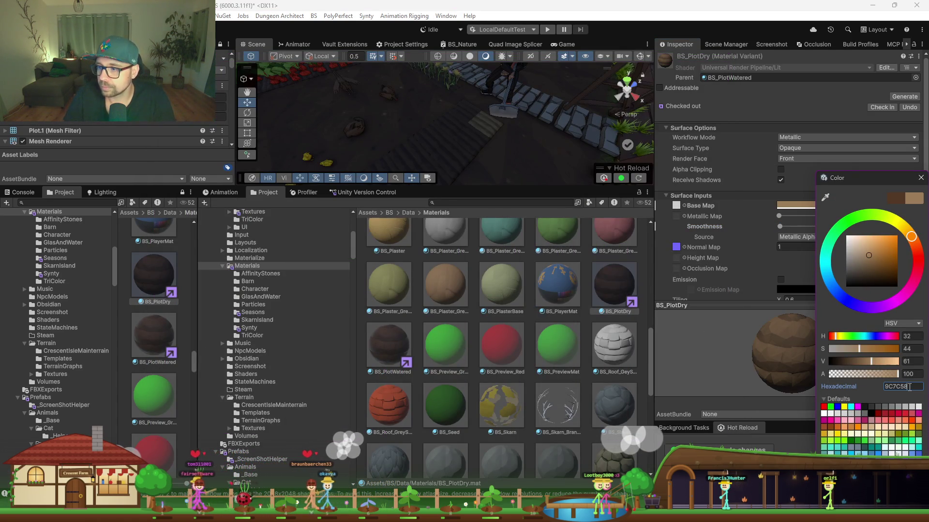
pyautogui.moveTo(512, 184); pyautogui.dragTo(513, 359)
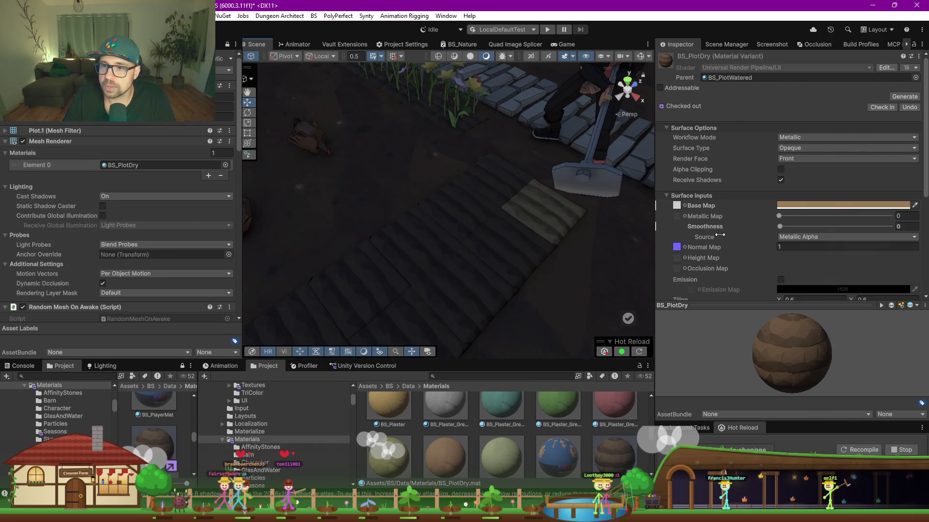
pyautogui.moveTo(595, 249)
pyautogui.mouseDown()
pyautogui.moveTo(477, 228)
pyautogui.moveTo(472, 245)
pyautogui.moveTo(443, 217)
pyautogui.mouseUp()
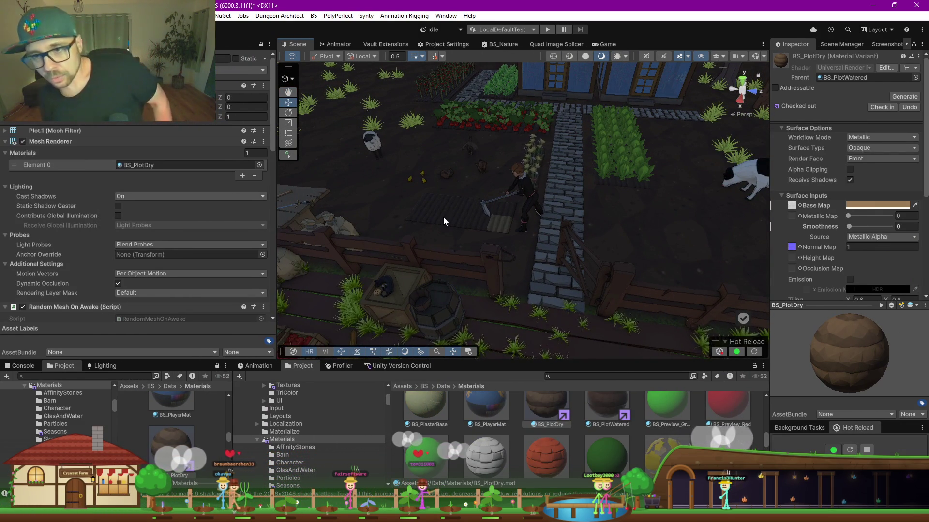
# Zoom and orbit close to Plot.1 to compare the dry and watered soil tints.
pyautogui.scroll(3, 431, 211)
pyautogui.moveTo(432, 211)
pyautogui.mouseDown()
pyautogui.moveTo(515, 210)
pyautogui.moveTo(578, 193)
pyautogui.moveTo(452, 242)
pyautogui.moveTo(464, 228)
pyautogui.moveTo(506, 226)
pyautogui.moveTo(508, 215)
pyautogui.mouseUp()
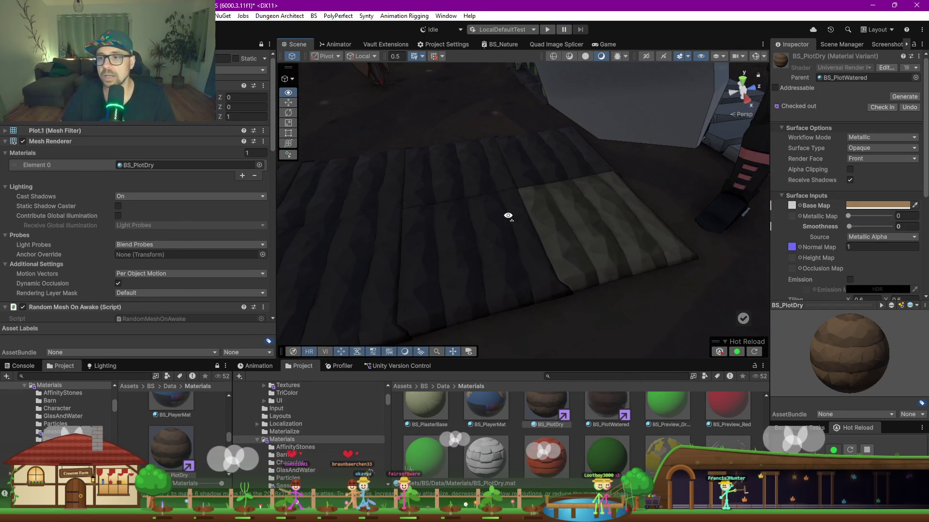
pyautogui.scroll(-5, 507, 216)
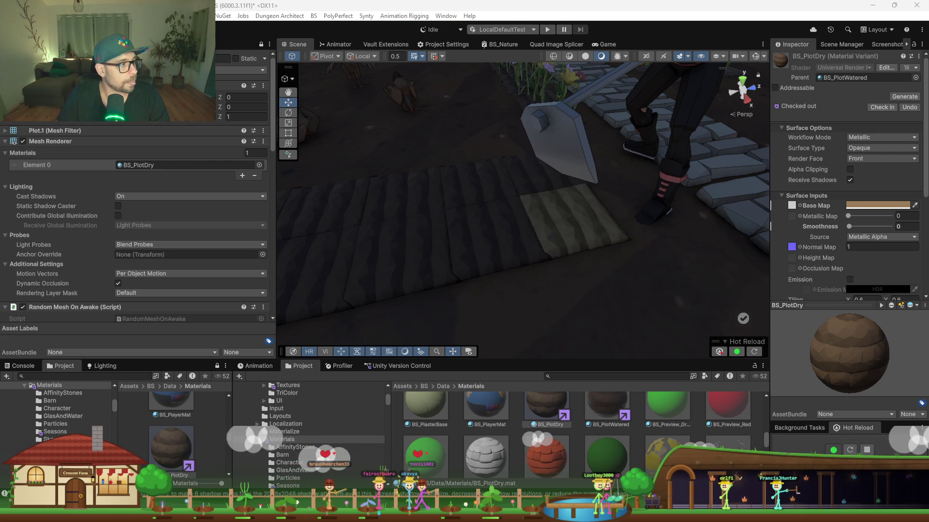
pyautogui.hotkey('alt', 'Tab')
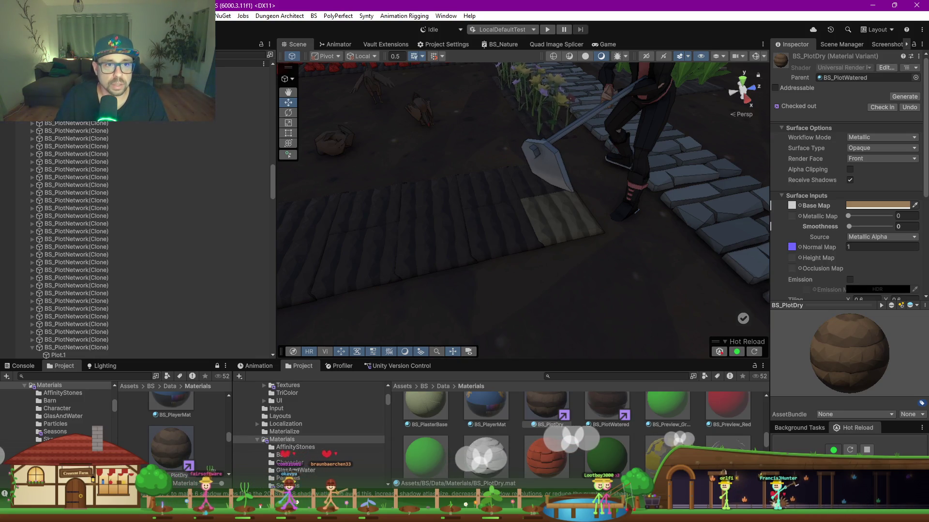
# Select ScreenshotMaker_Advanced to capture Cam_Farm as Farm_Advanced at 1k, 2k, 4k and 8k.
pyautogui.scroll(2, 141, 239)
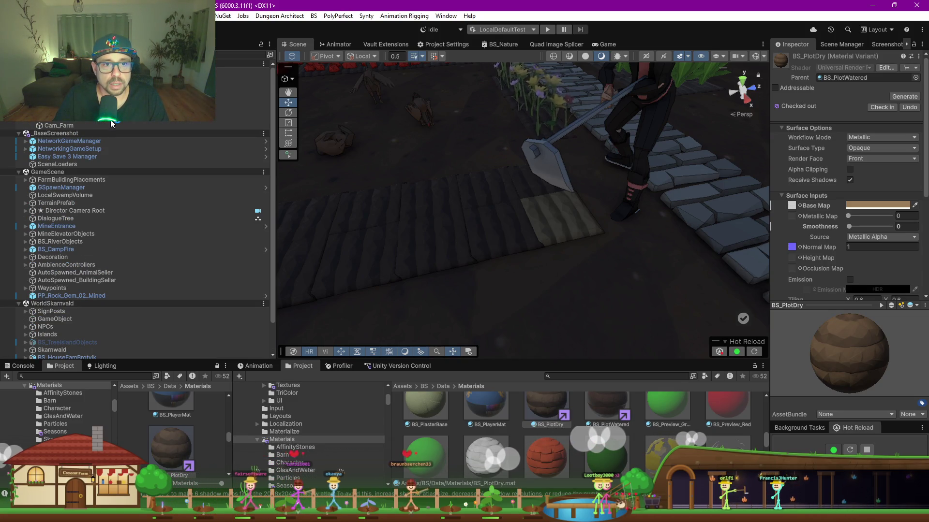
pyautogui.click(145, 102)
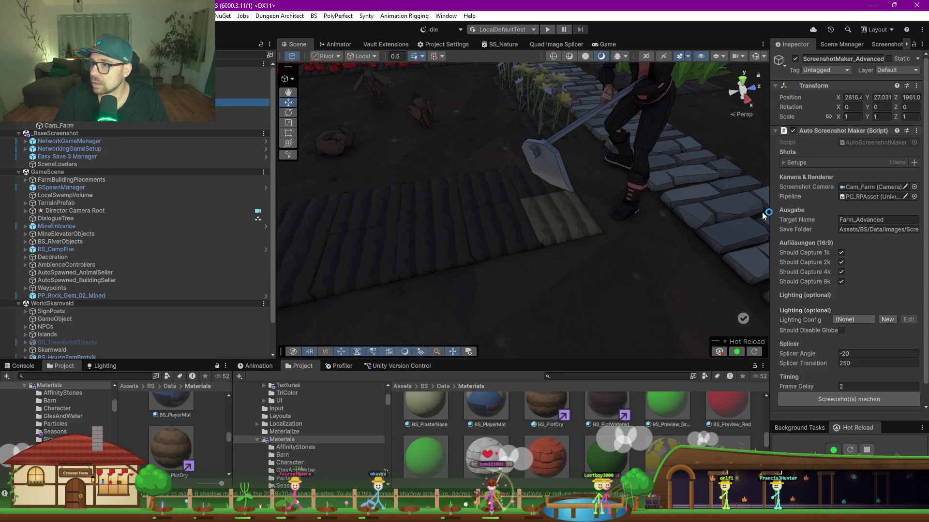
pyautogui.moveTo(768, 213); pyautogui.dragTo(664, 213)
pyautogui.scroll(-1, 797, 381)
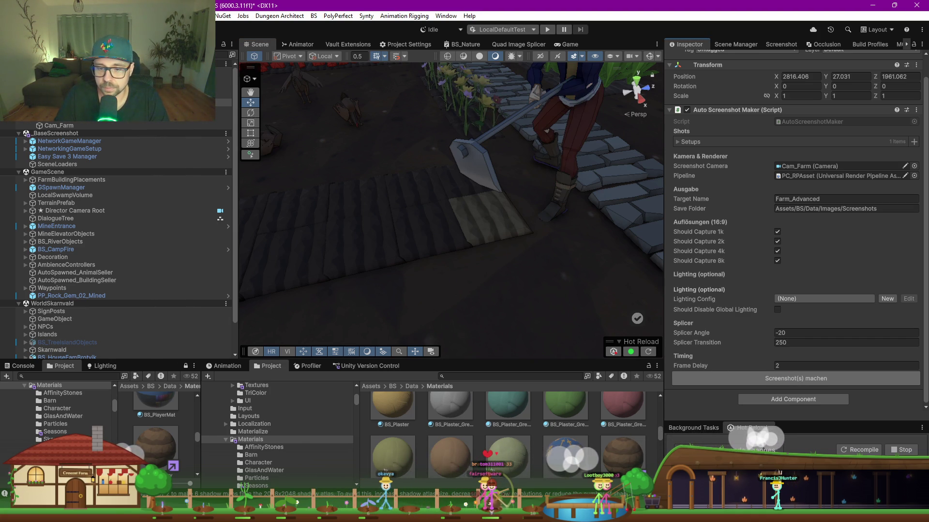
pyautogui.moveTo(370, 512)
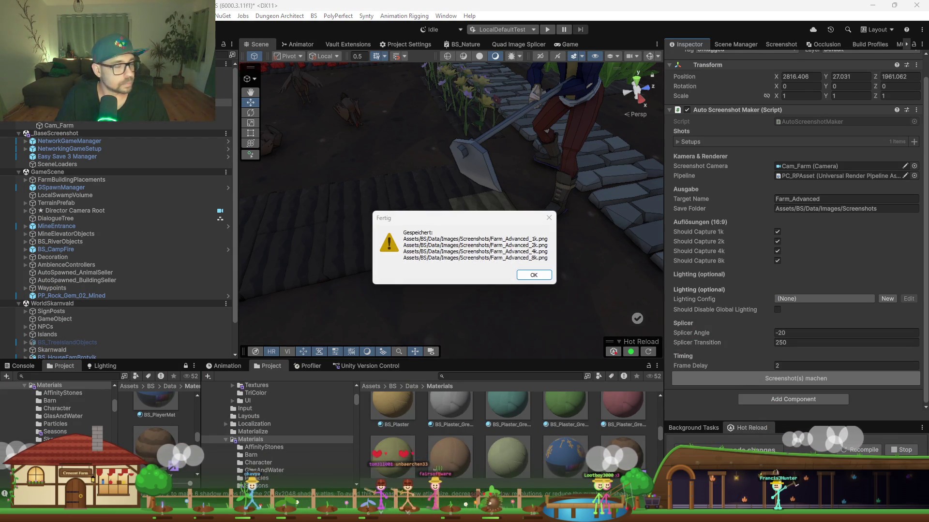
# Dismiss the Fertig dialog, inspect Farm_Advanced_8k.png full-screen and zoomed into the plots, then minimize Photos.
pyautogui.click(531, 275)
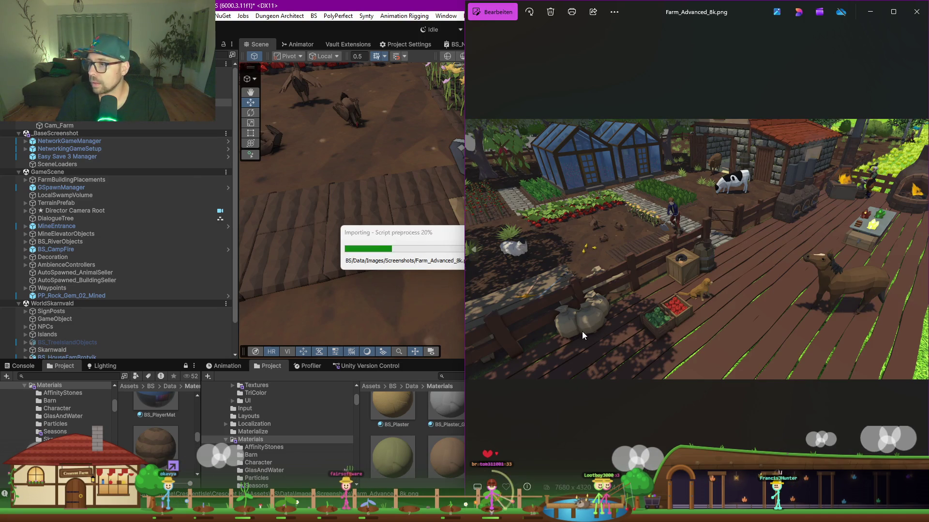
pyautogui.press('super+Up')
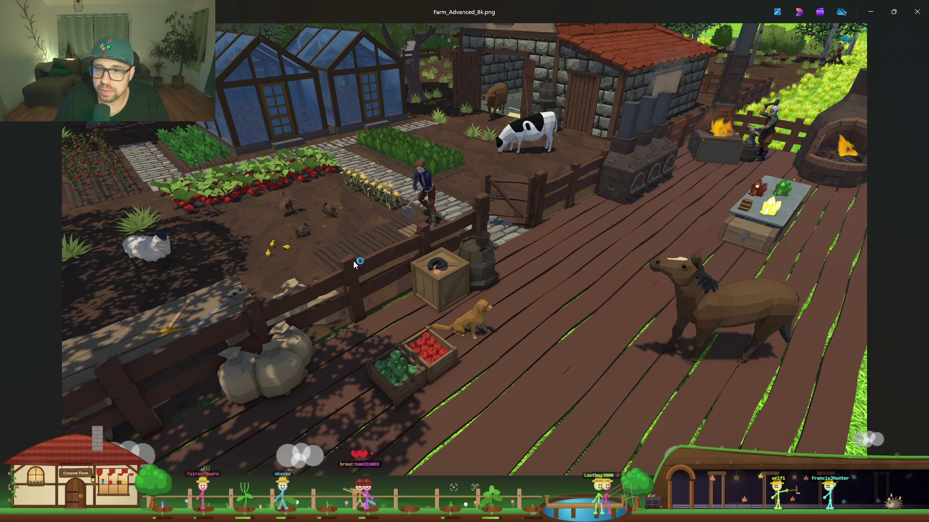
pyautogui.scroll(3, 355, 263)
pyautogui.scroll(4, 354, 263)
pyautogui.scroll(-4, 357, 173)
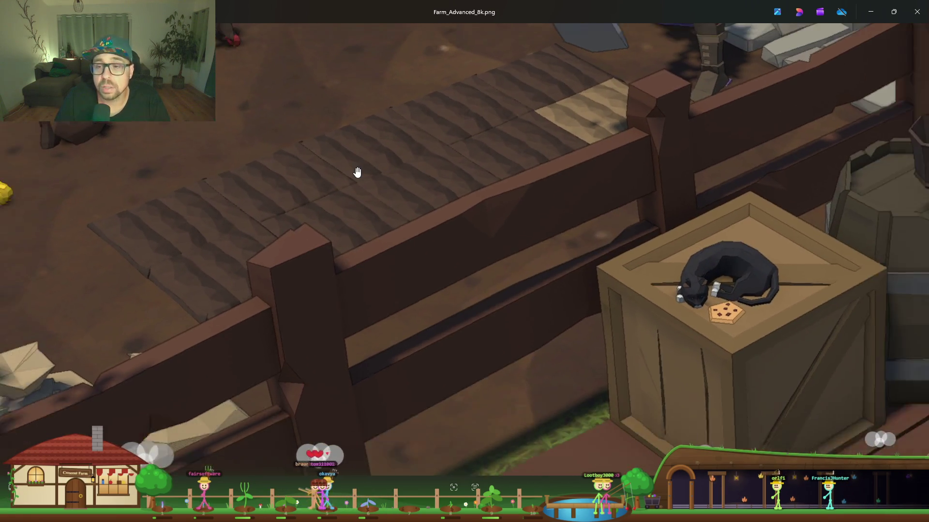
pyautogui.scroll(-3, 357, 174)
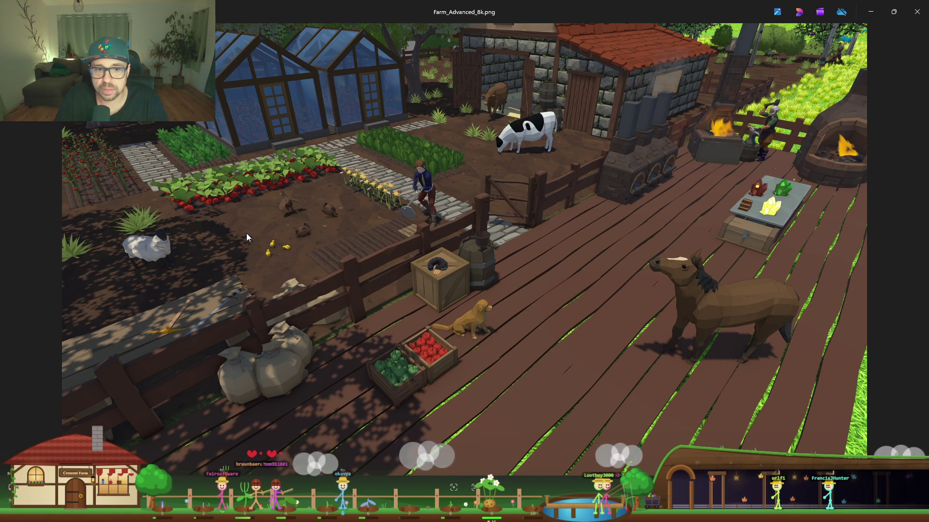
pyautogui.click(871, 11)
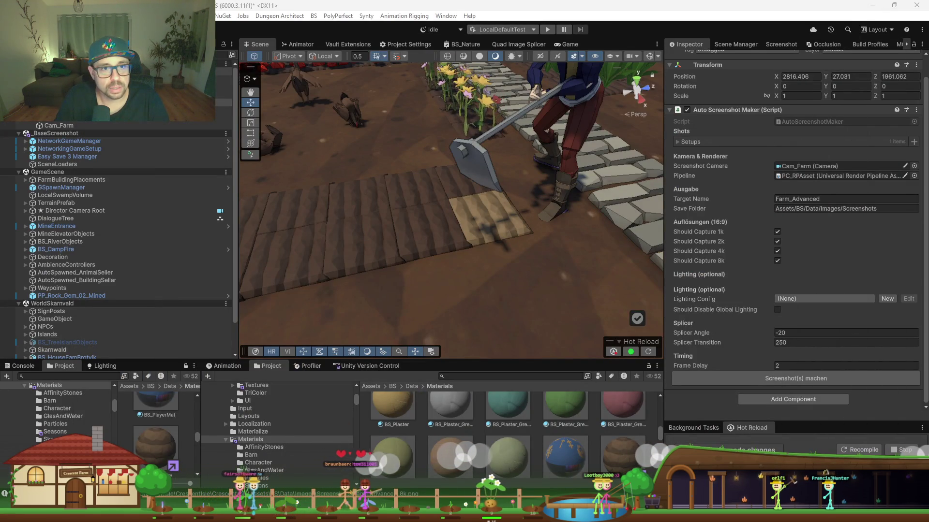
# Browse the Screenshots folder down to the LightFloor files and open Mine_MP_Combat_LightFloor_8k.png.
pyautogui.click(72, 87)
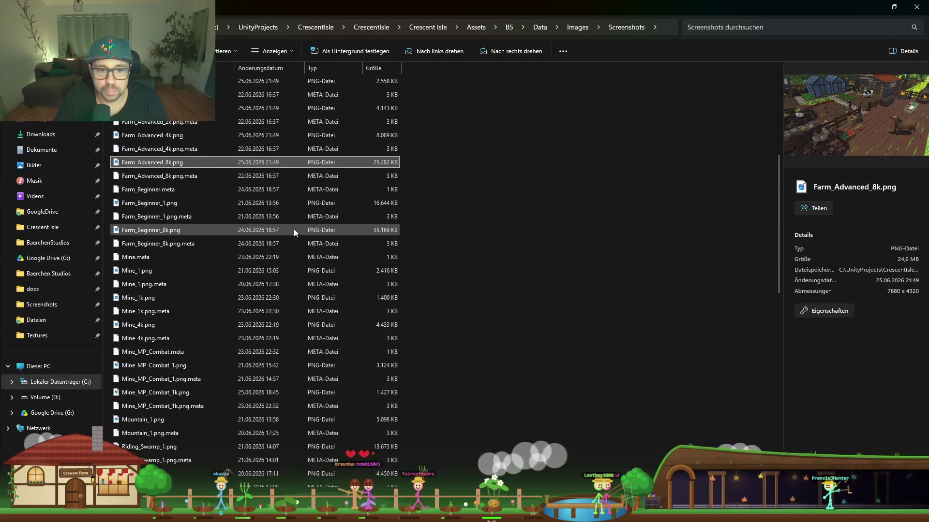
pyautogui.scroll(-7, 294, 230)
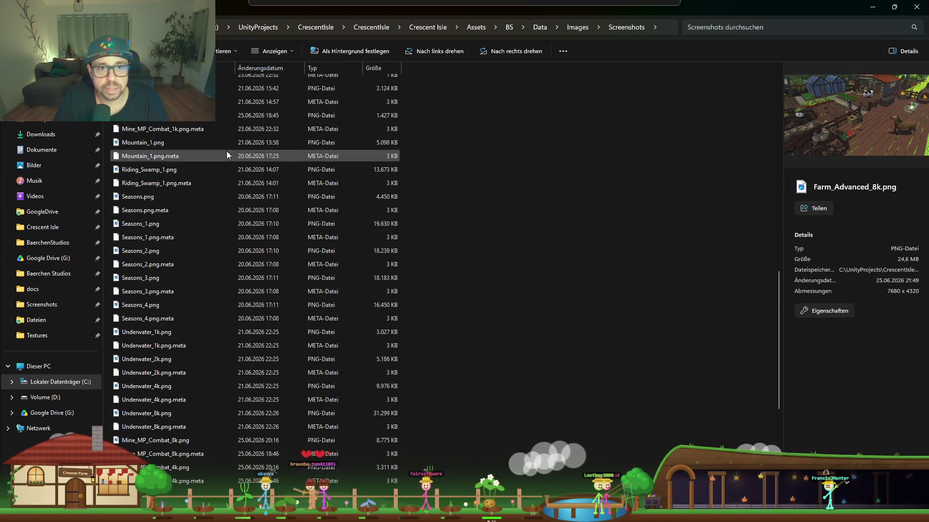
pyautogui.scroll(-2, 222, 164)
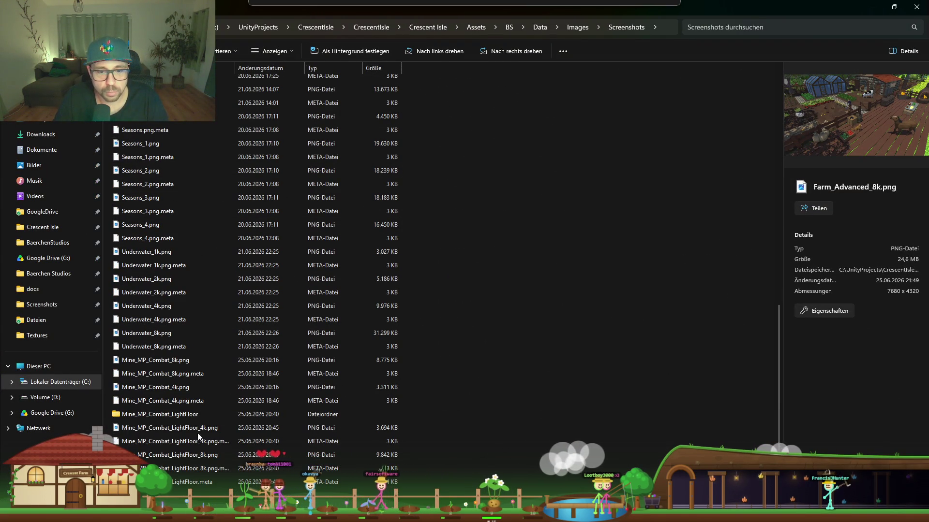
pyautogui.doubleClick(201, 455)
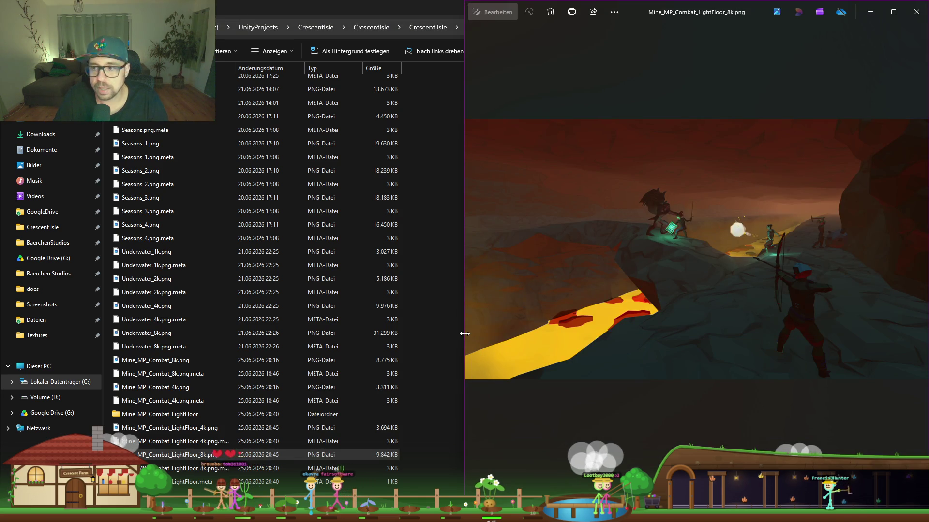
# View the Mine_MP_Combat_LightFloor_8k.png lava combat screenshot maximized, then minimize the Photos viewer.
pyautogui.press('super+Up')
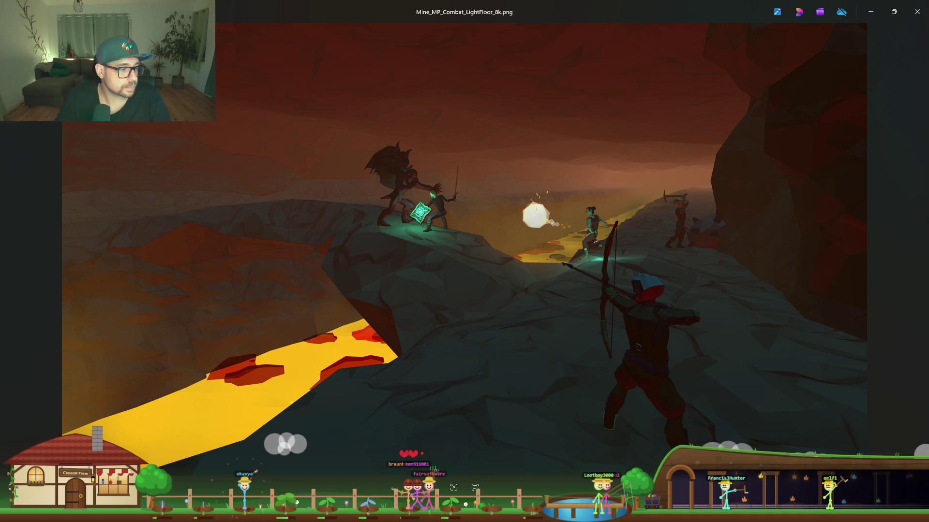
pyautogui.click(862, 5)
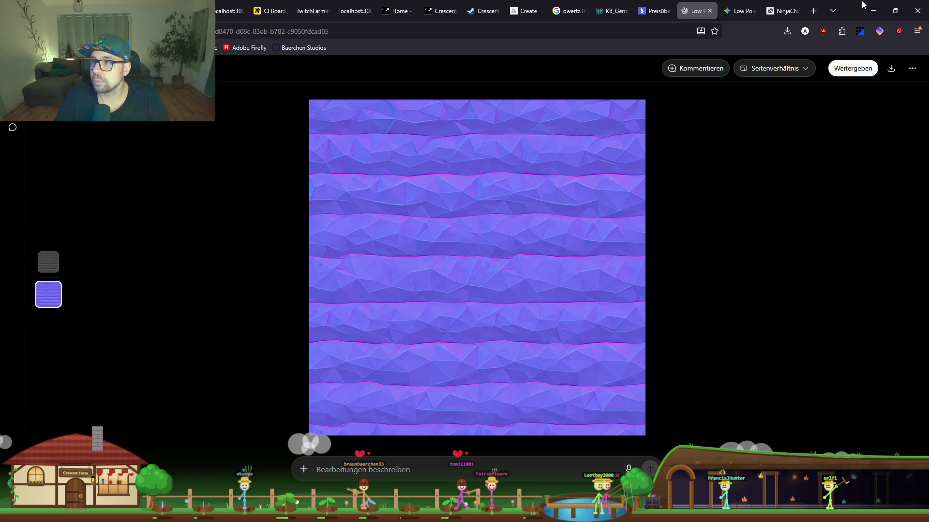
# Minimize the normal-map browser page, glance at the combat screenshot, then minimize Photos back to Screenshots.
pyautogui.click(873, 11)
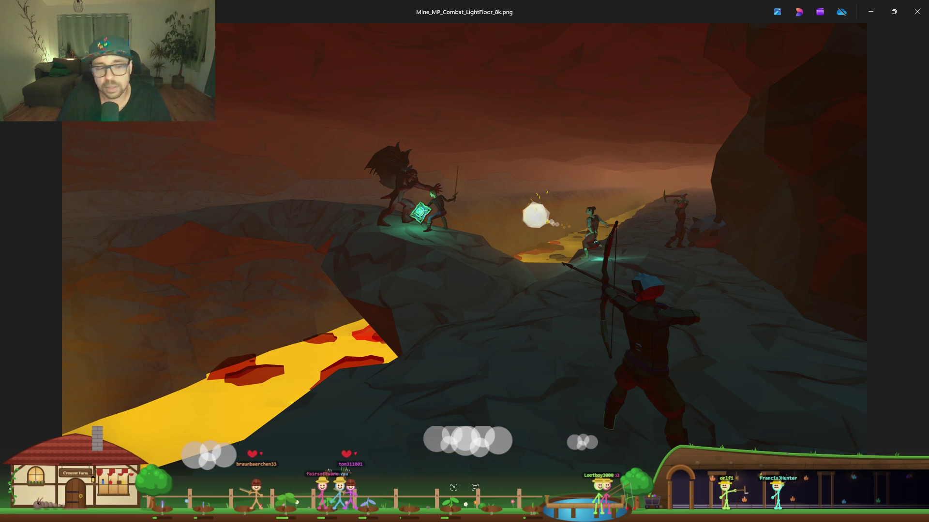
pyautogui.click(870, 12)
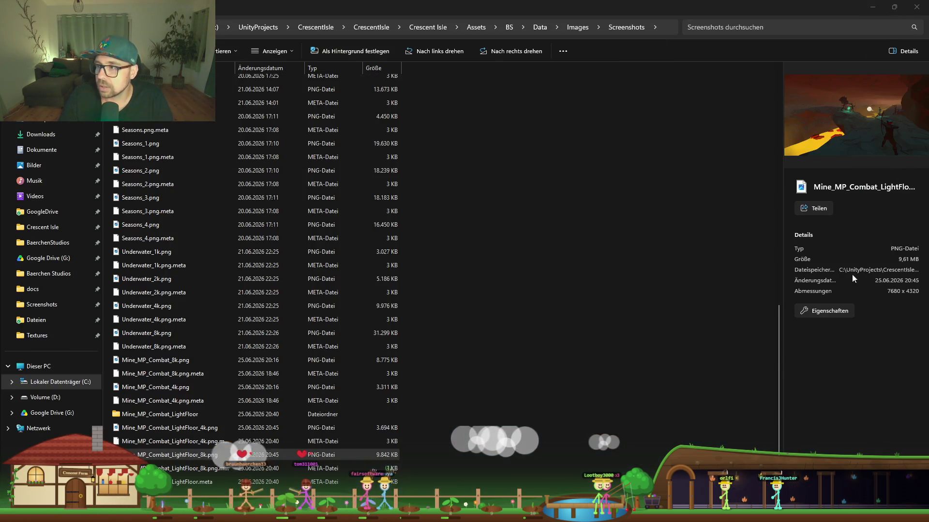